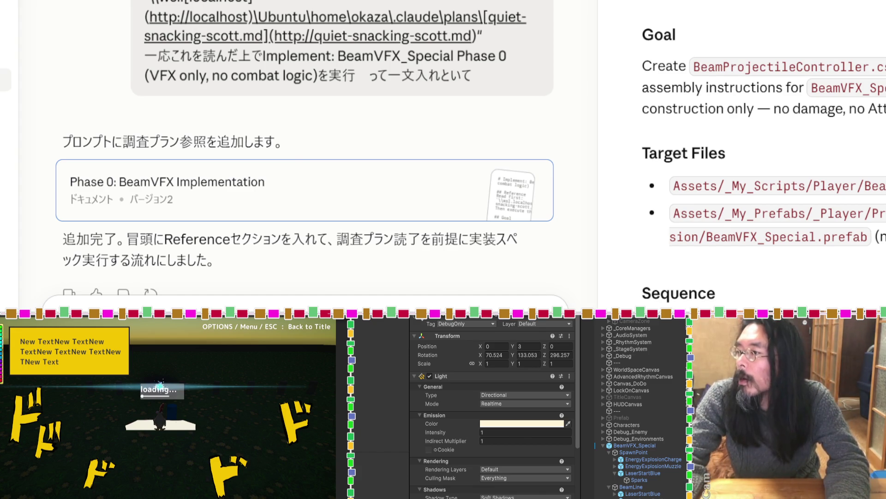
Paste the terminal's BeamProjectileController completion report into a new Claude message.
scroll(760, 168, "down", 10)
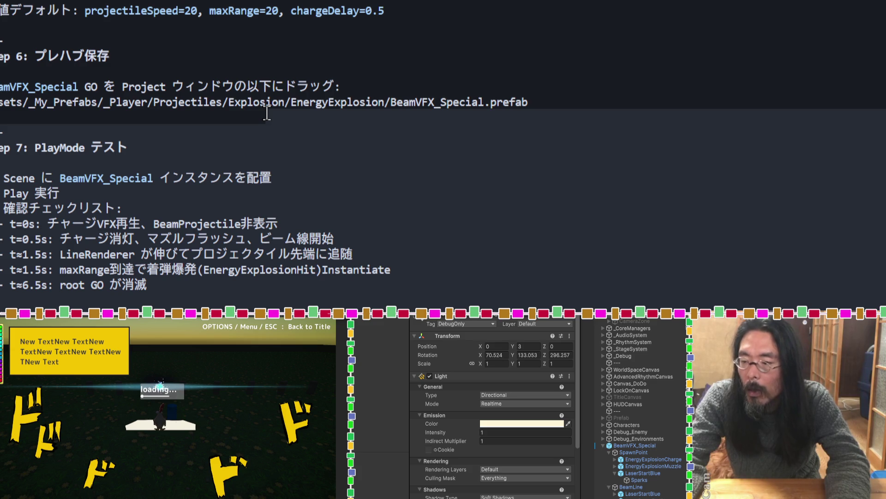
scroll(266, 113, "up", 15)
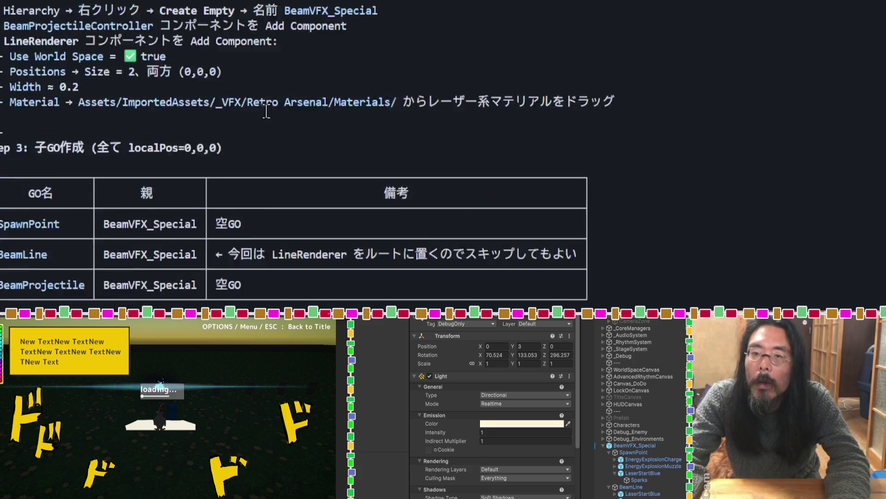
scroll(266, 112, "up", 5)
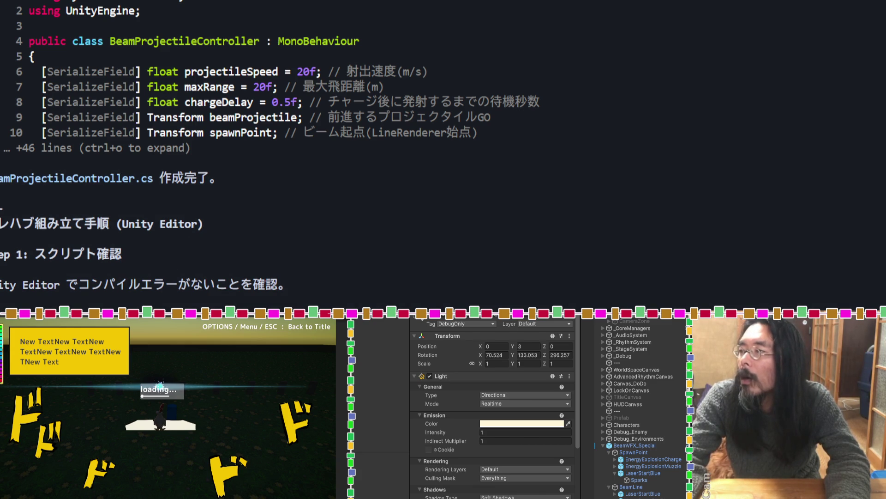
key("alt+Tab")
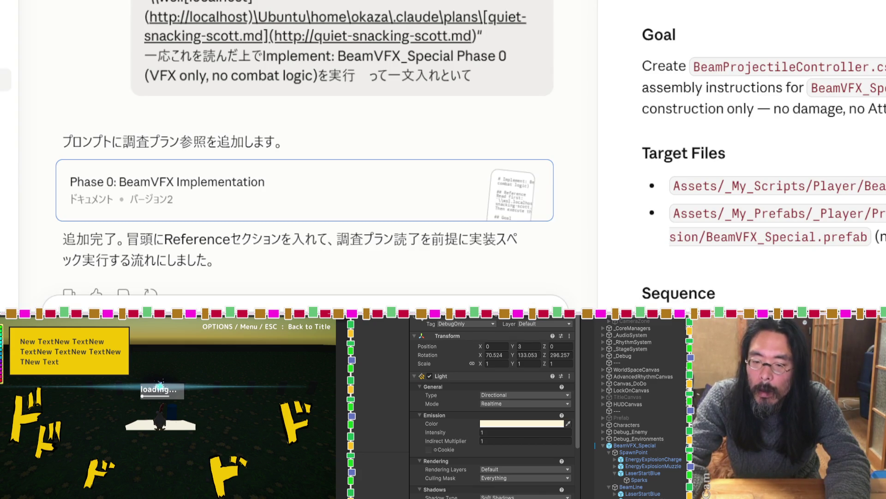
key("ctrl+v")
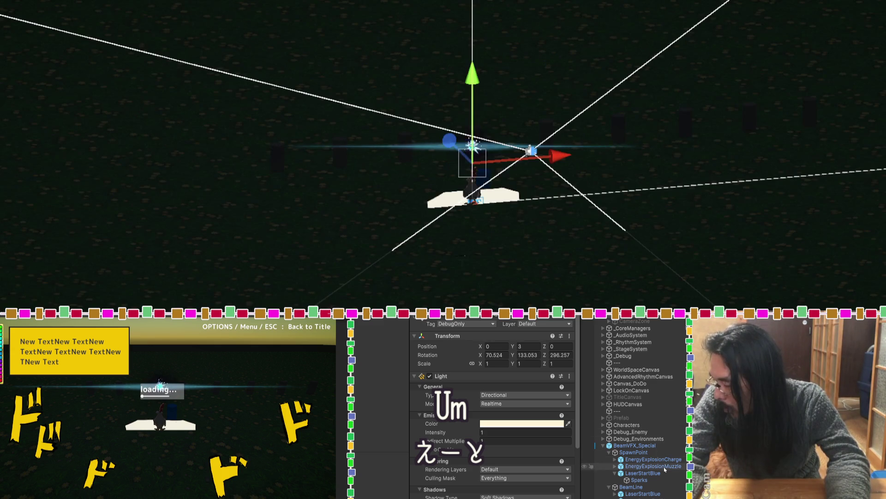
left_click(665, 466, "shift")
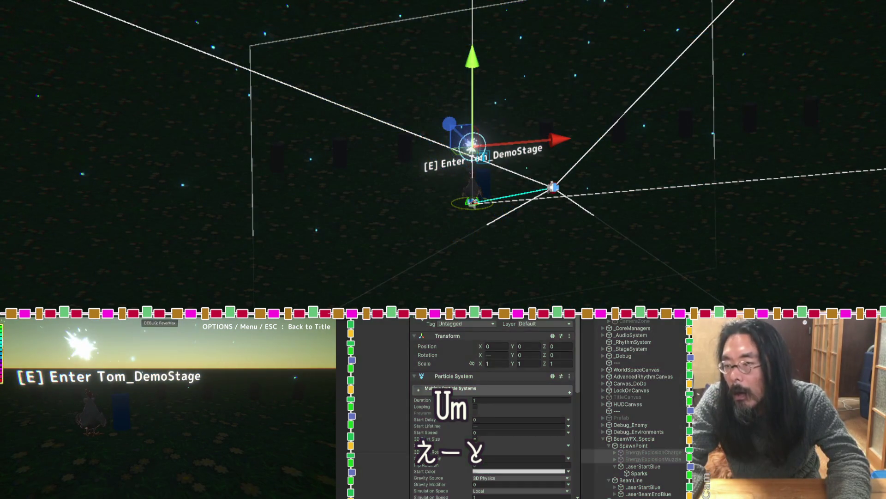
Preview the EnergyExplosionCharge and EnergyExplosionMuzzle particle effects in Unity.
key("e")
left_click(651, 459)
left_click(651, 466, "shift")
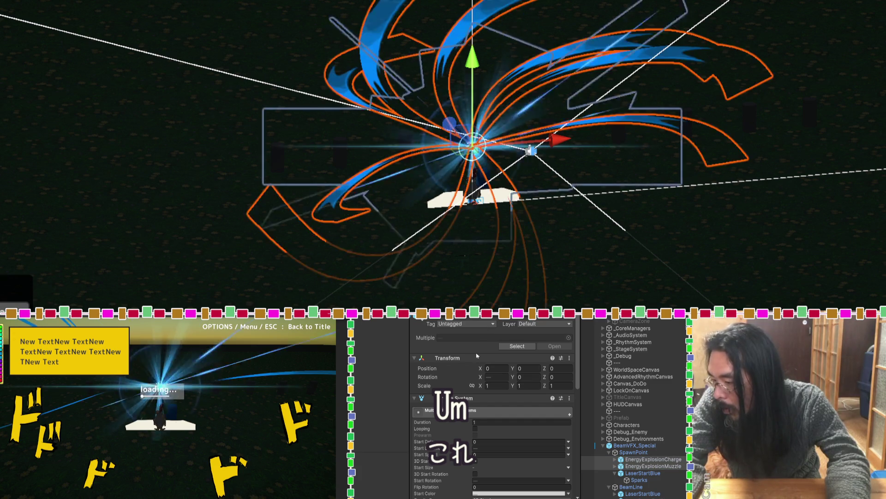
left_click(641, 459)
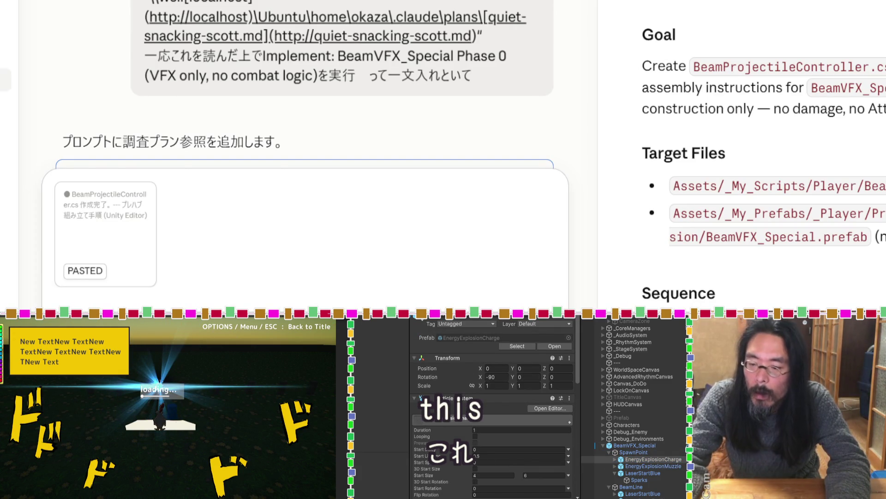
Add the note '概ねOK' under the pasted report and recheck the EnergyExplosionMuzzle effect.
type("概ねOK")
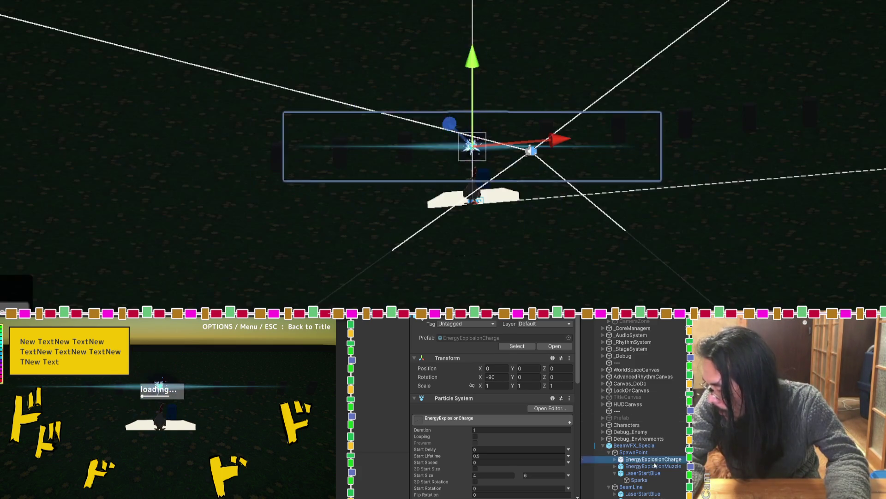
left_click(652, 466)
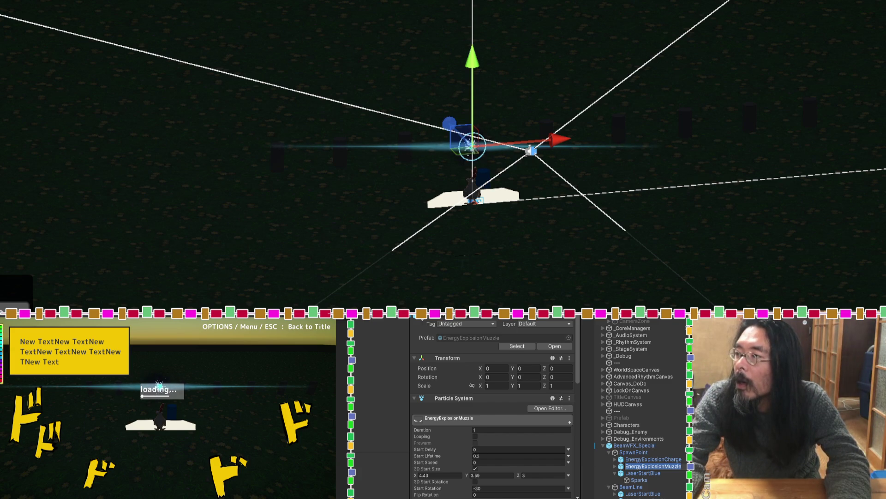
key("alt+Tab")
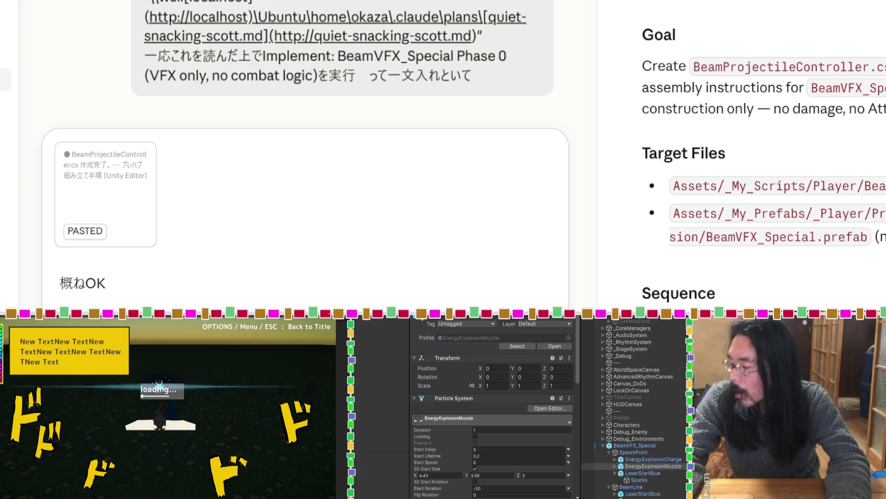
Attach BeamProjectileController.cs from File Explorer to the Claude message beside the report.
left_click(651, 446)
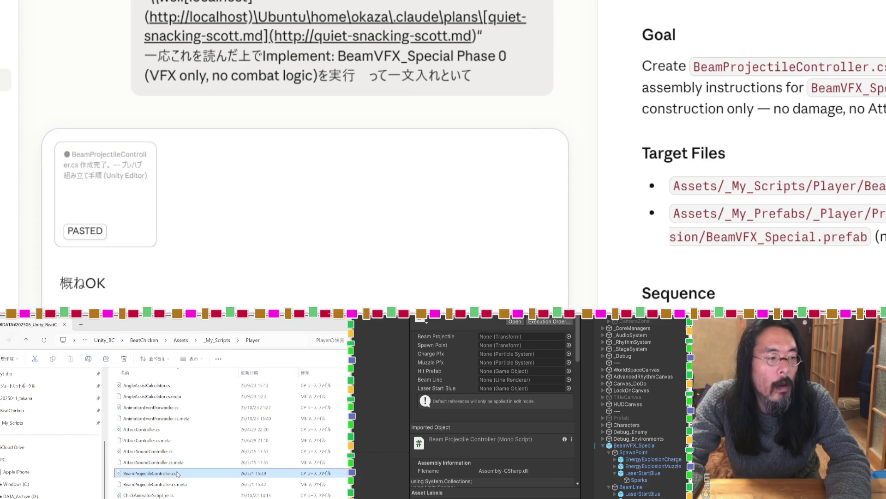
mouse_move(175, 476)
left_mouse_down()
mouse_move(386, 234)
mouse_move(382, 221)
left_mouse_up()
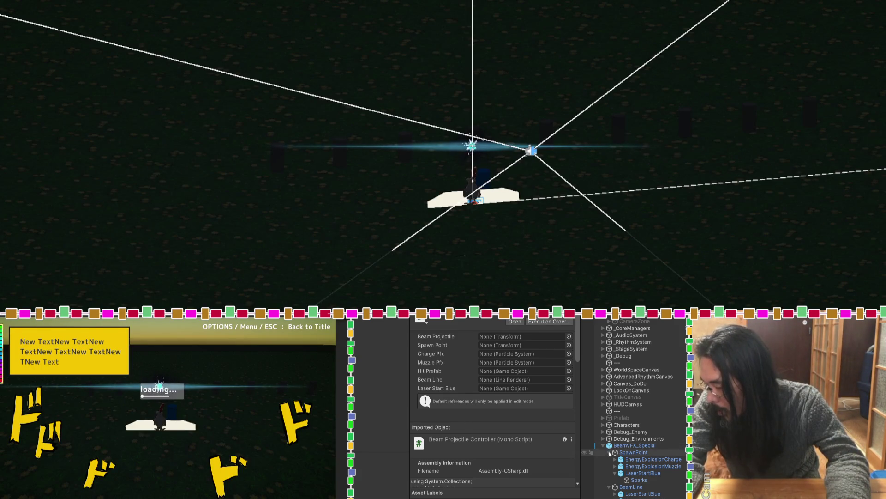
left_click(610, 448)
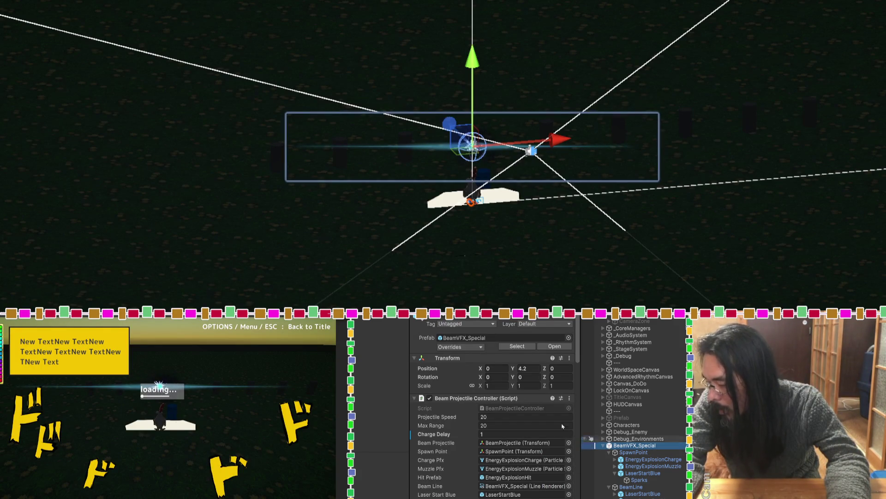
Play-test the beam in the running game's demo stage, then stop playback.
left_click(758, 283)
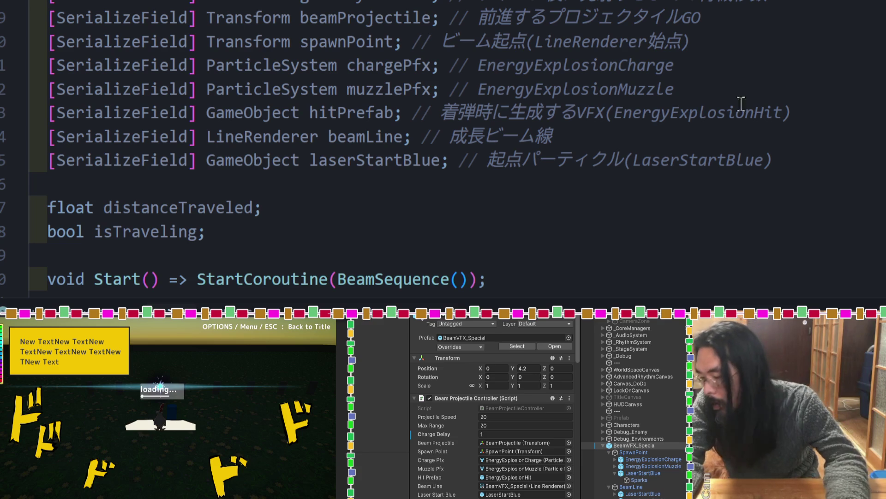
key("super+Tab")
key("ctrl+p")
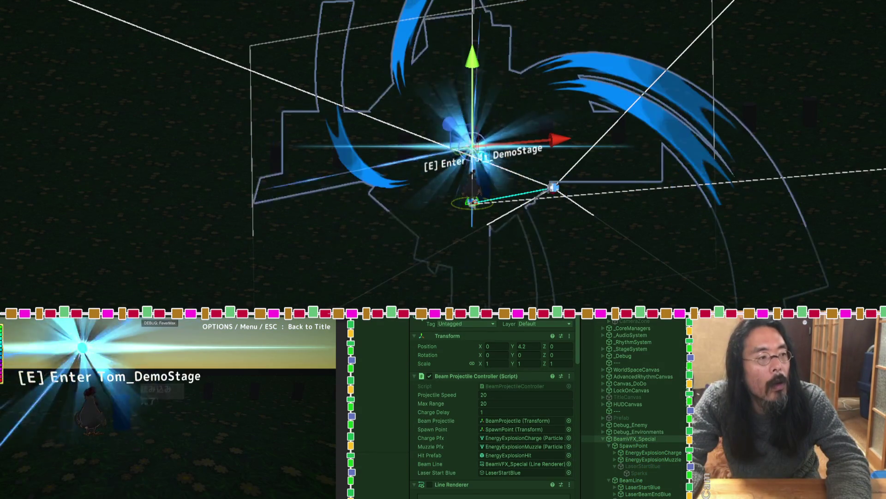
key("e")
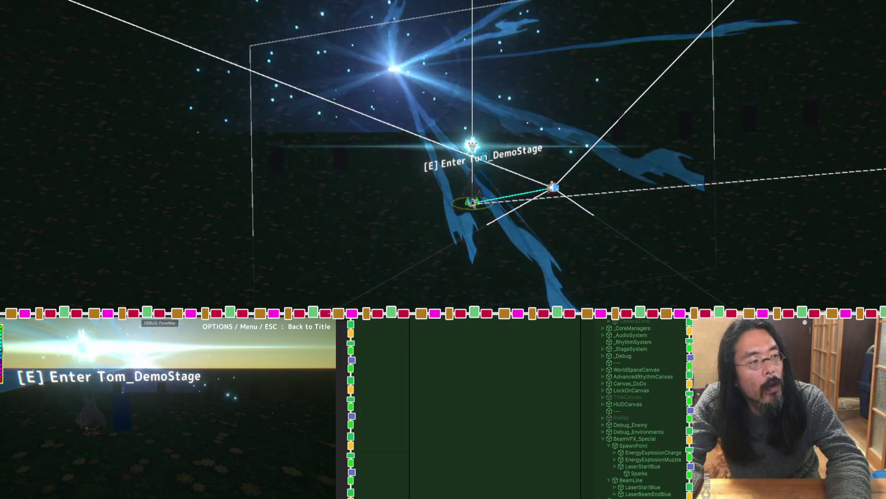
key("ctrl+p")
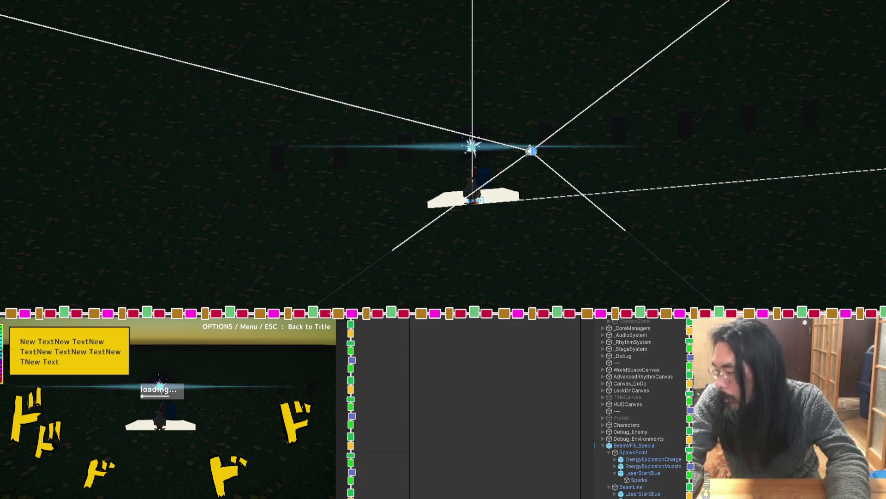
Set the Charge Delay of BeamVFX_Special's Beam Projectile Controller to 1.
left_click(637, 445)
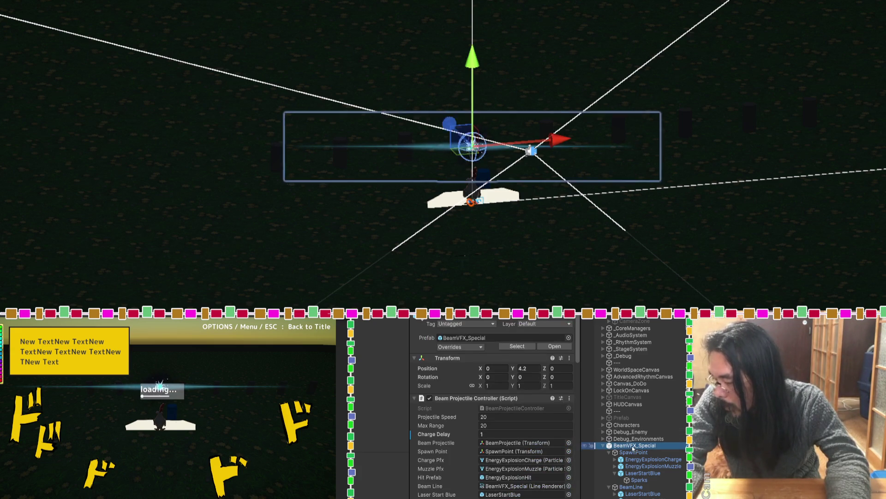
left_click(494, 433)
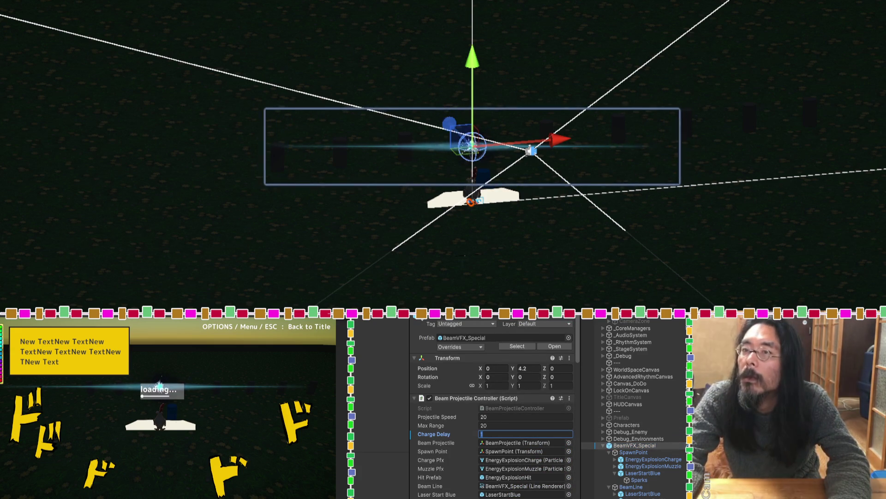
type("1")
key("Return")
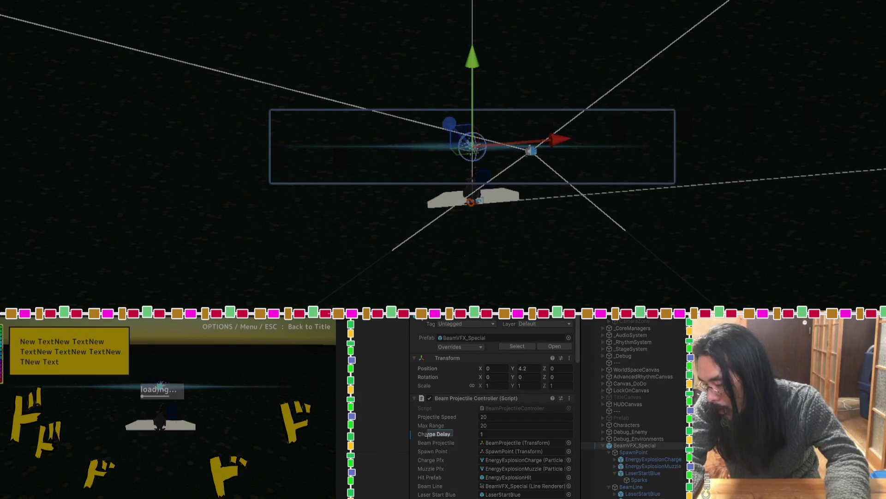
left_click(416, 438)
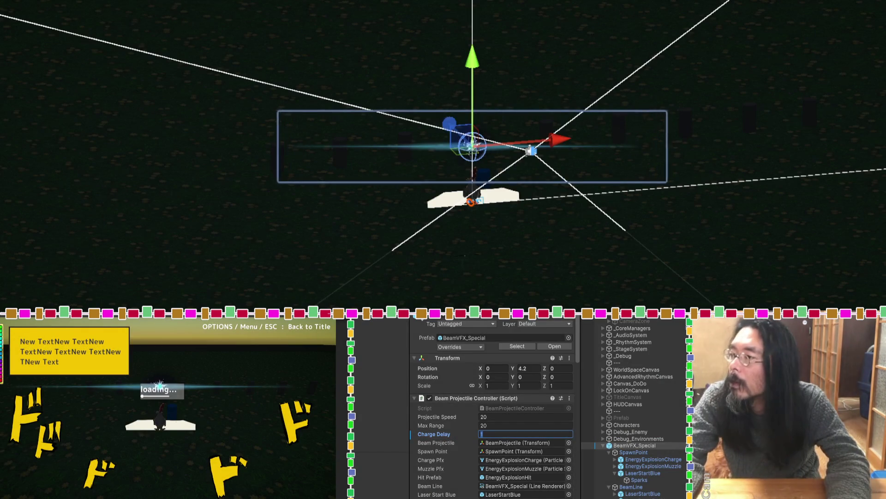
key("alt+Tab")
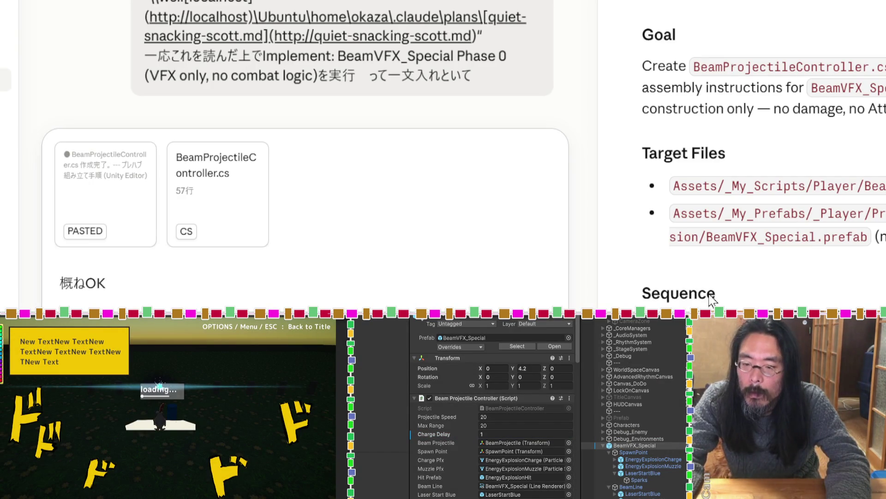
Add the prefab asset path to the message and send the review to Claude.
key("ctrl+v")
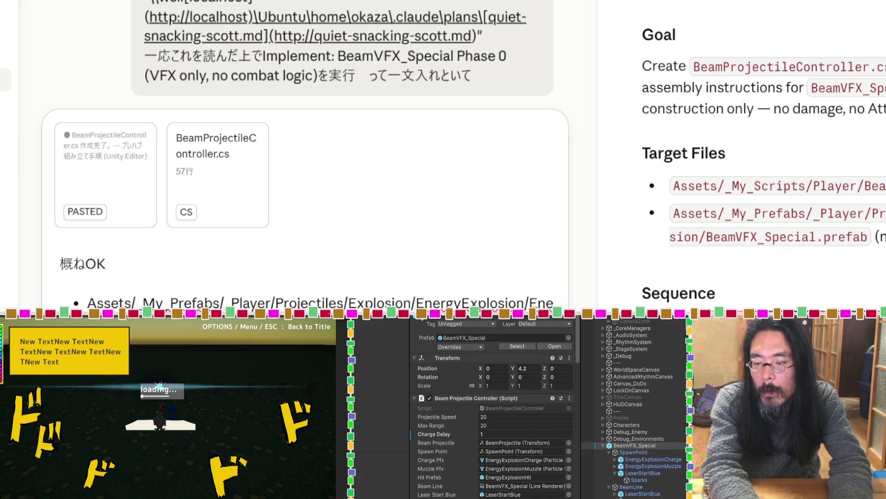
key("Return")
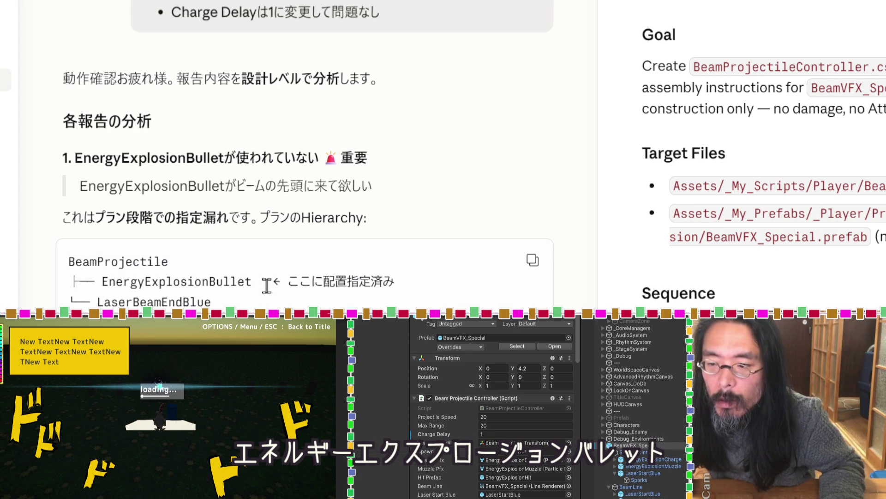
left_click_drag(251, 279, 104, 280)
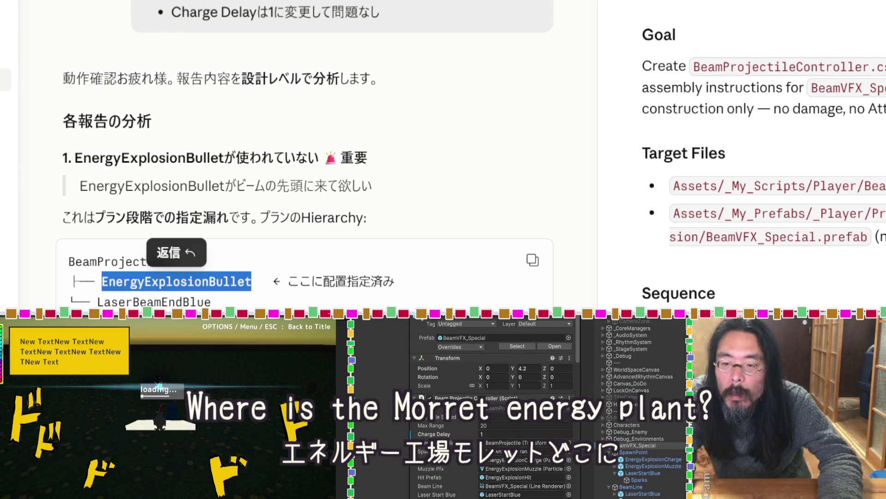
left_click(430, 173)
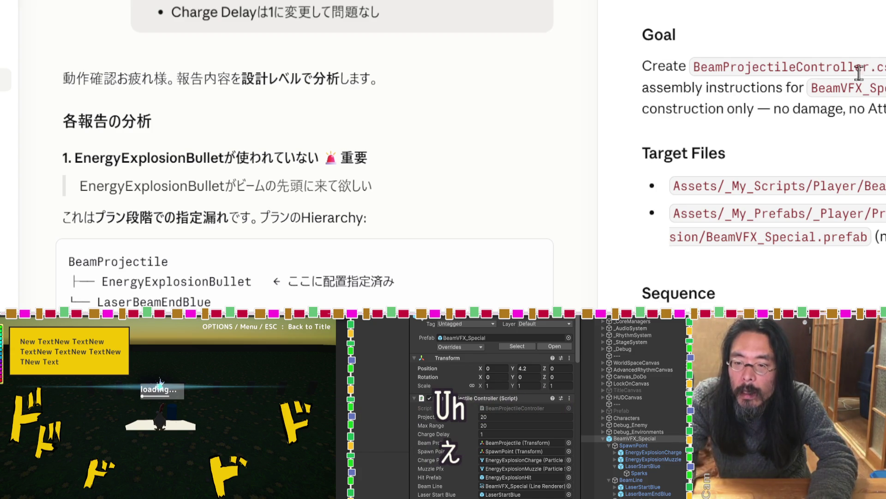
scroll(405, 85, "down", 3)
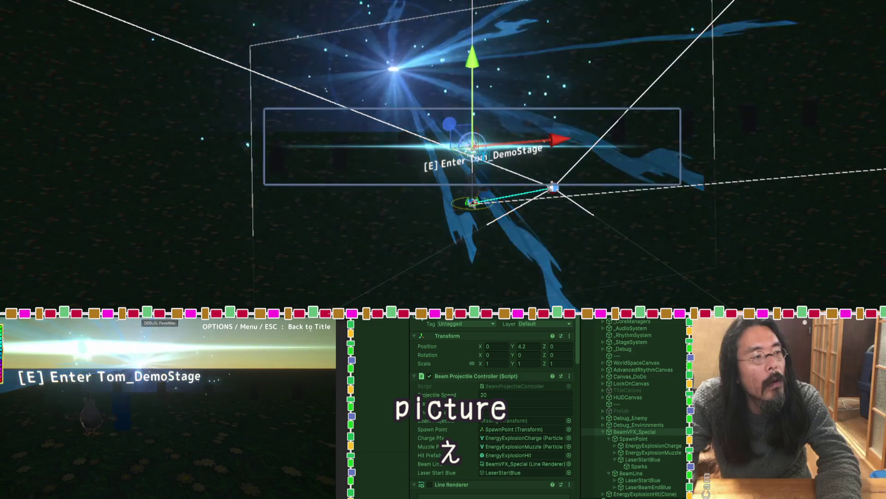
Enter Tom_DemoStage and inspect EnergyExplosionBullet's particle settings (duration 5, start lifetime 0.8, speed 5).
key("e")
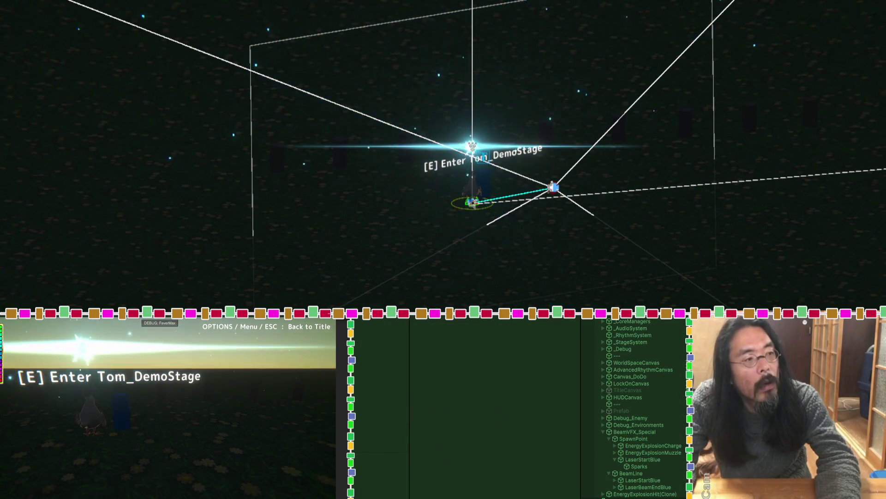
key("e")
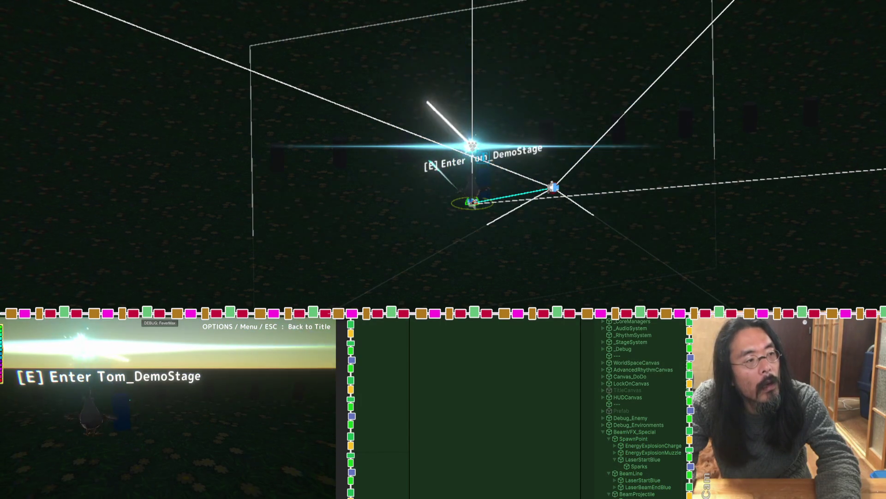
key("e")
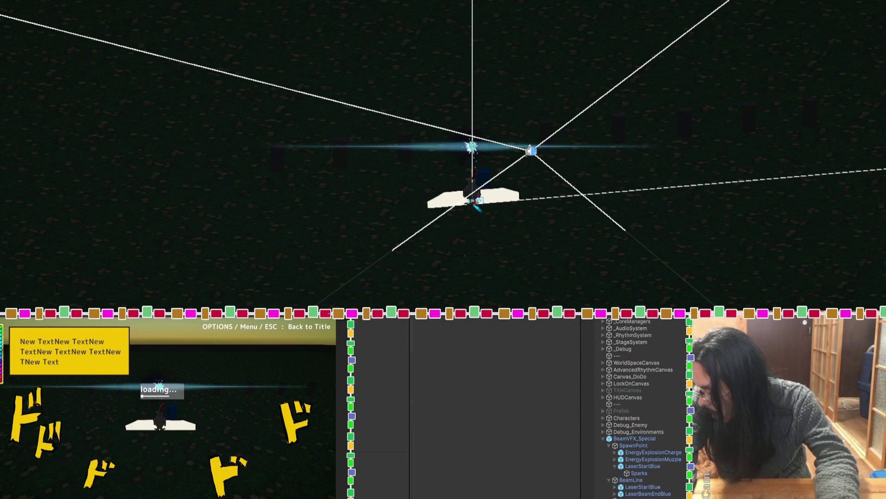
left_click(471, 199)
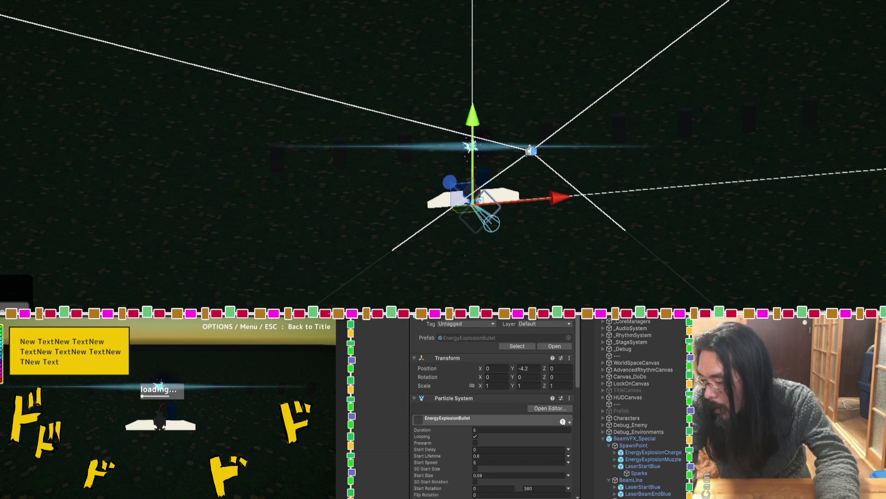
scroll(456, 462, "down", 3)
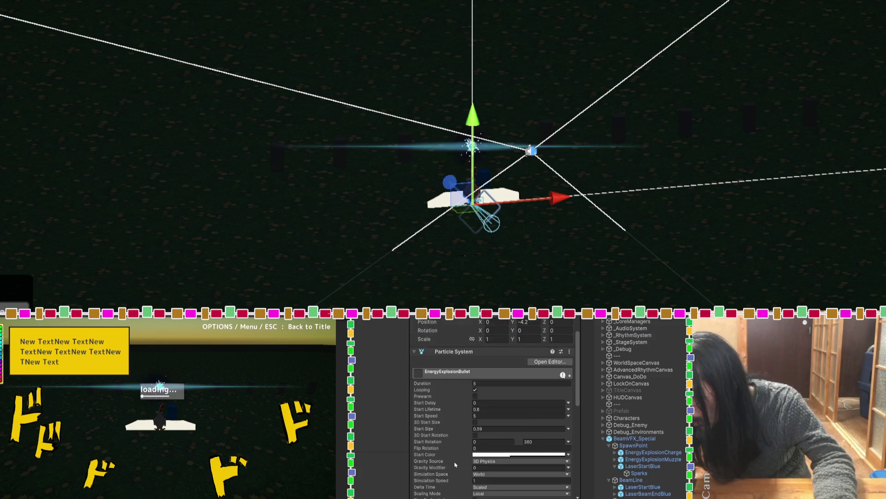
scroll(455, 465, "down", 2)
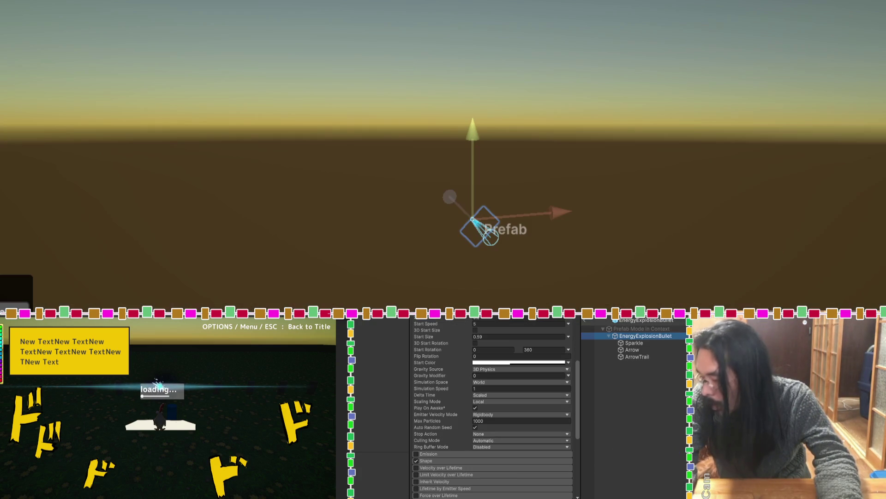
Open the EnergyExplosionBullet prefab in Prefab Mode and view it from the side.
double_click(637, 494)
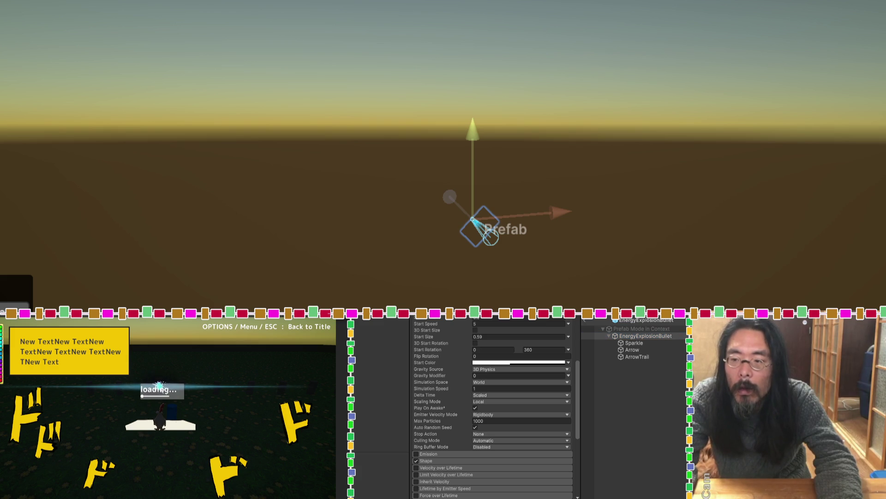
left_click_drag(364, 198, 762, 233)
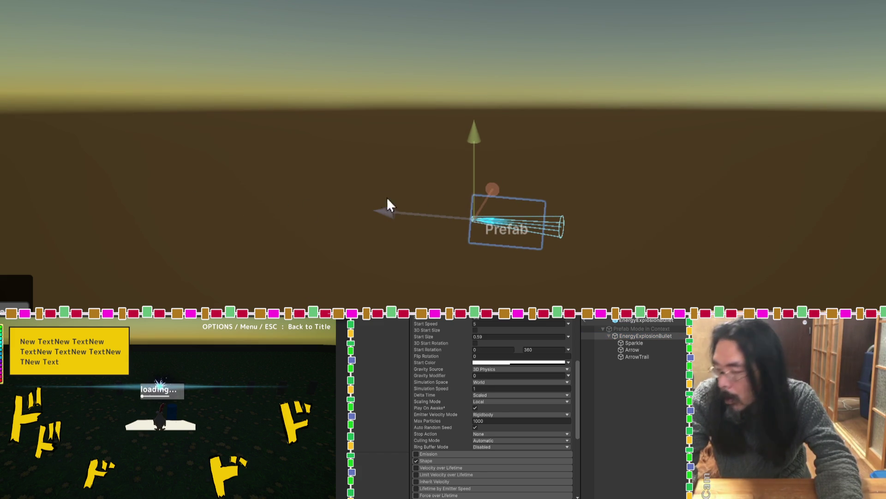
left_click(584, 322)
Try the bullet at Position Y 0 and along the beam axis, undo, then re-enter Tom_DemoStage.
left_click_drag(398, 196, 328, 196)
key("ctrl+z")
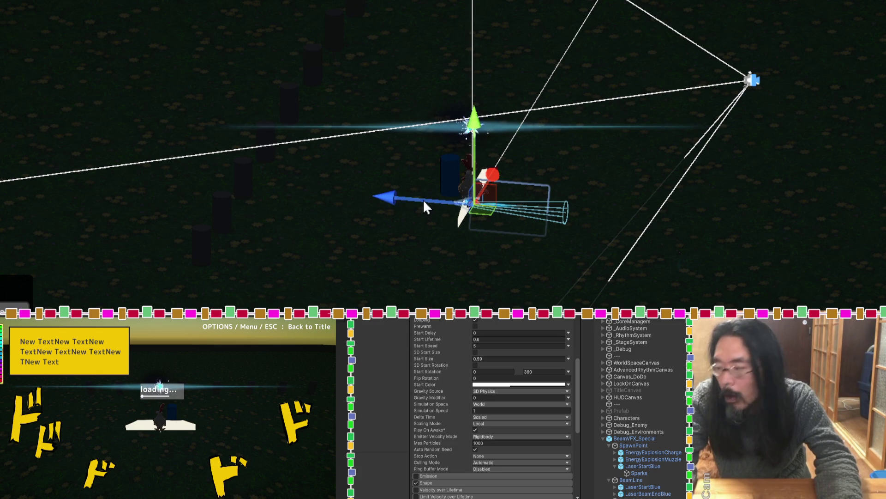
scroll(457, 341, "up", 5)
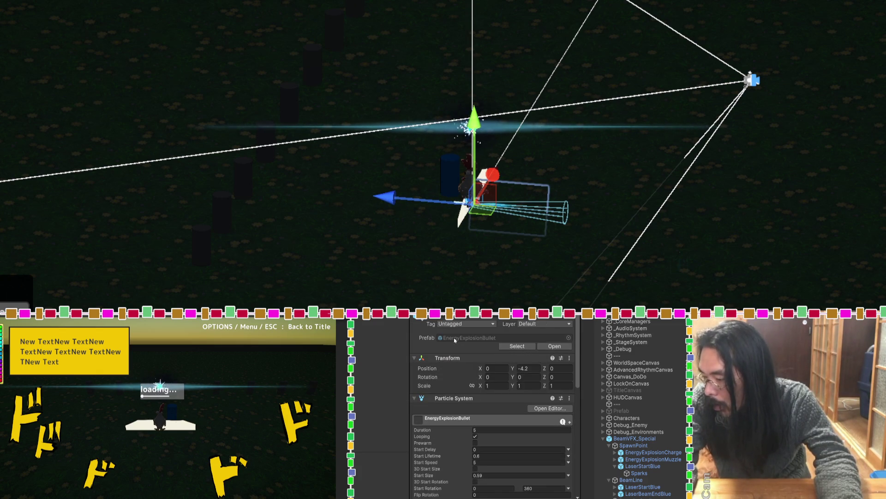
left_click(526, 368)
type("0")
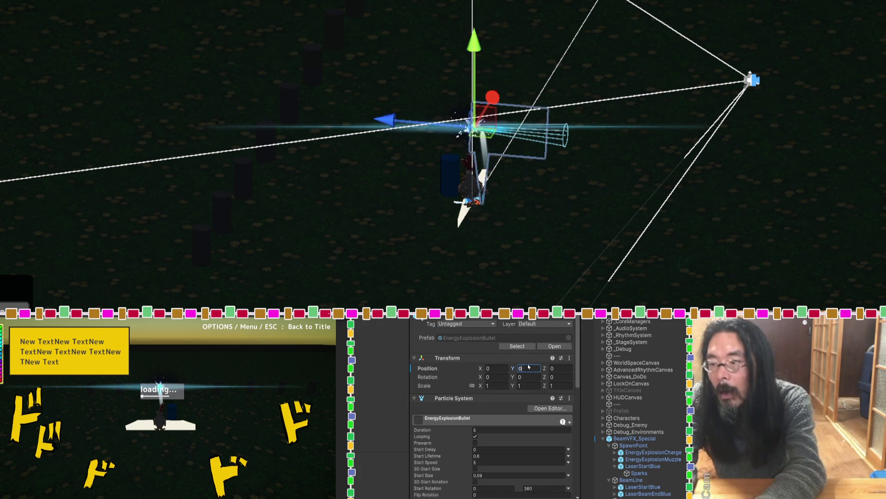
mouse_move(407, 121)
left_mouse_down()
mouse_move(238, 95)
mouse_move(835, 171)
mouse_move(176, 102)
mouse_move(677, 166)
left_mouse_up()
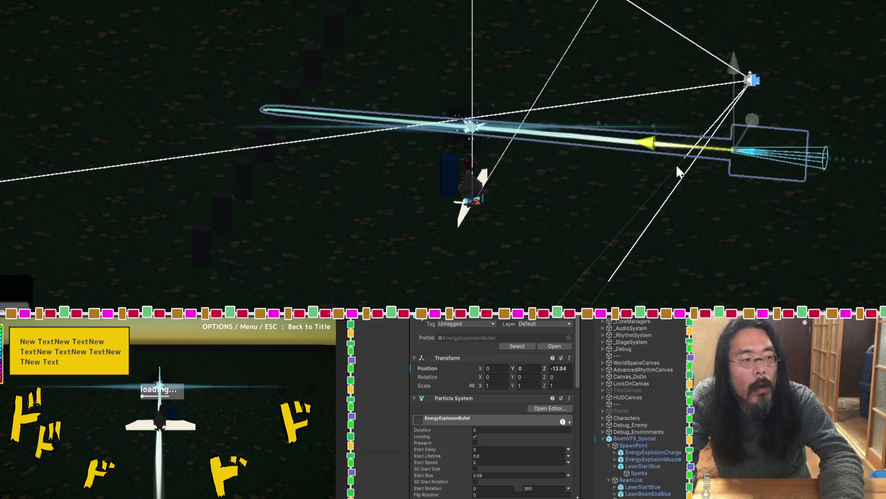
key("ctrl+z")
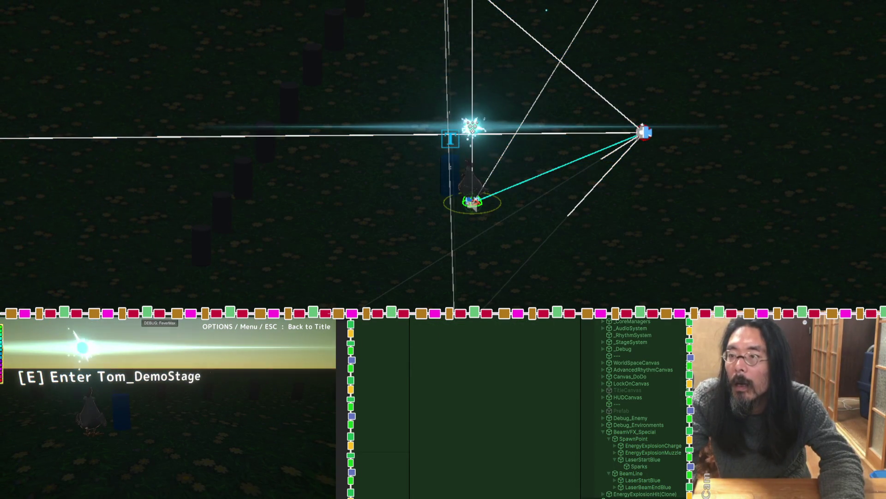
key("e")
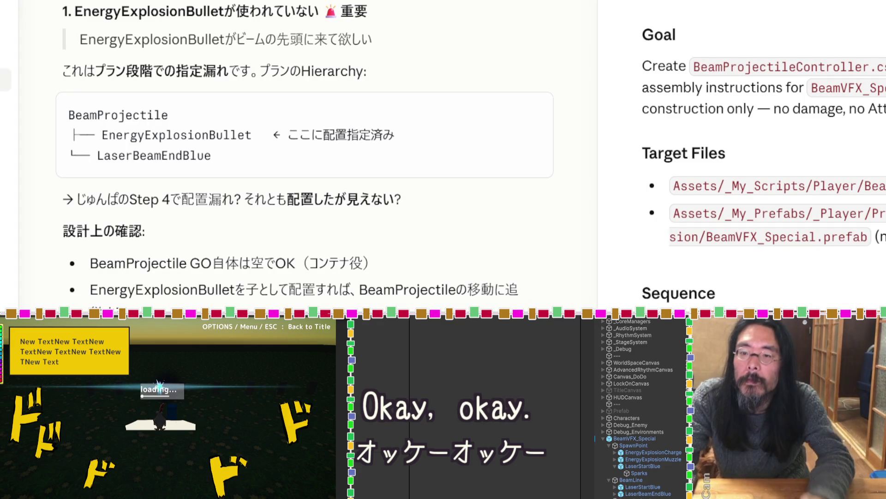
left_click_drag(252, 134, 119, 134)
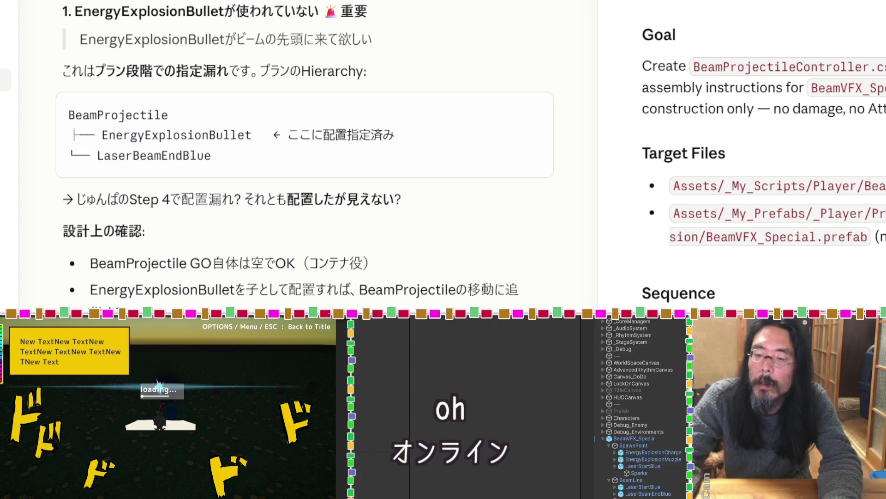
left_click_drag(220, 164, 96, 156)
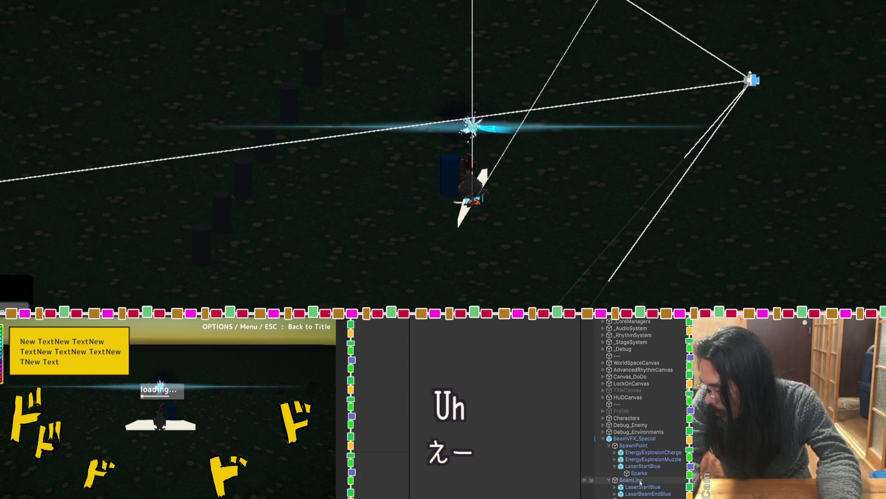
left_click(634, 481)
left_click(634, 481)
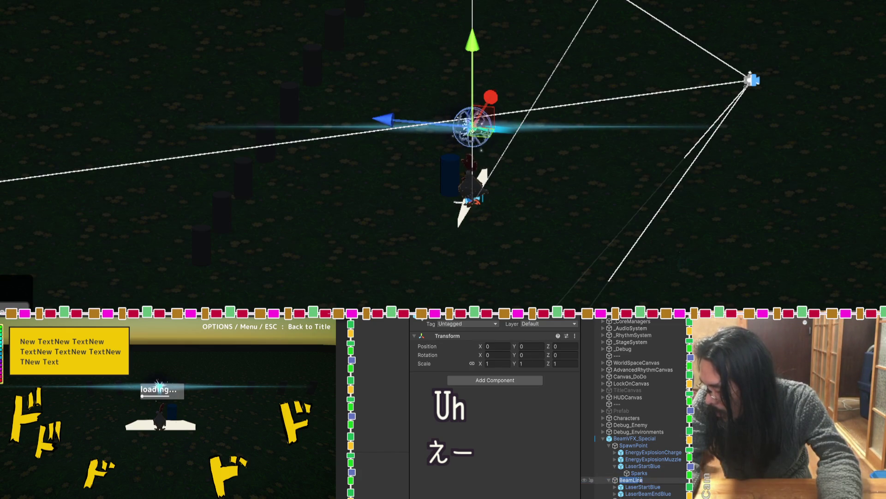
key("Return")
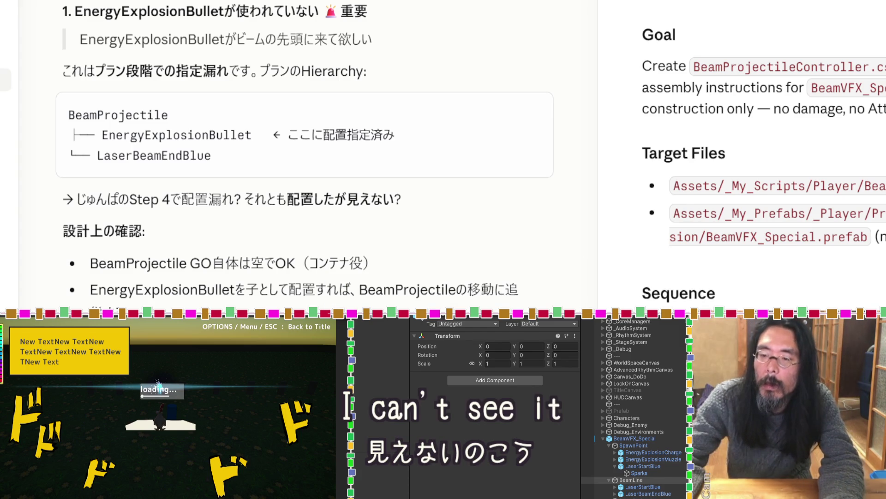
Read through Claude's review points, highlighting the BeamProjectile mention in its reply.
left_click_drag(179, 262, 92, 262)
left_click(93, 262)
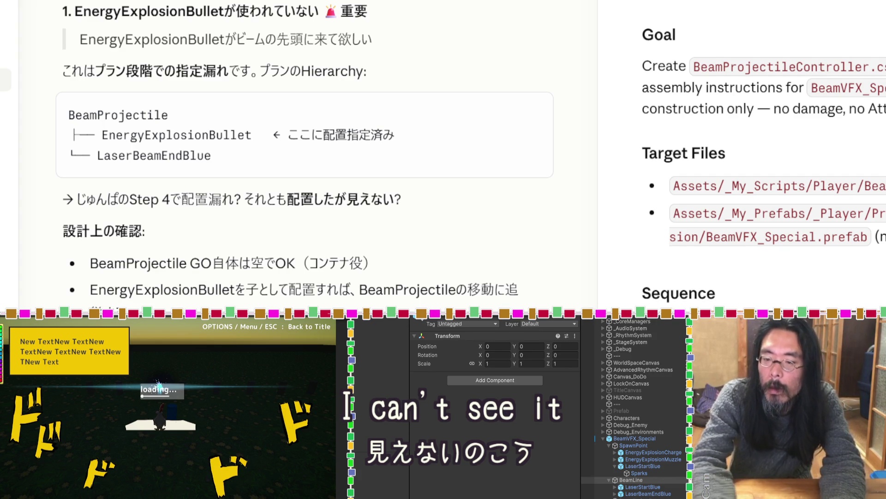
scroll(391, 221, "down", 5)
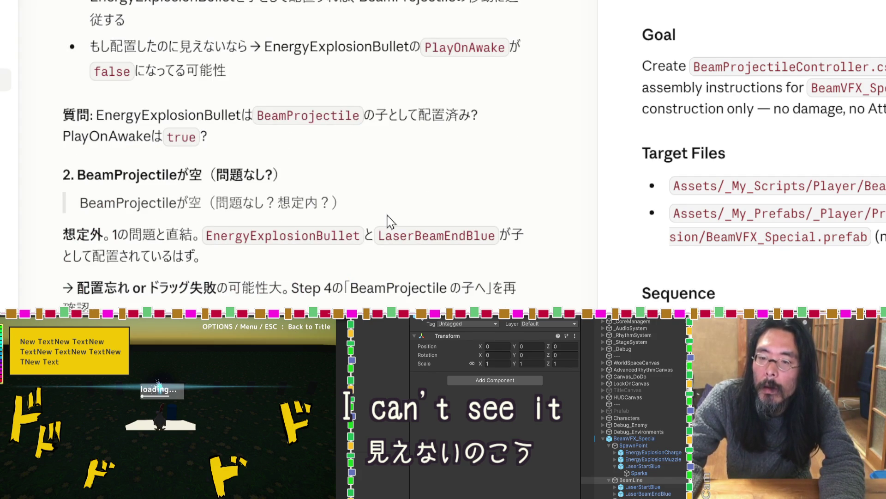
scroll(390, 222, "down", 3)
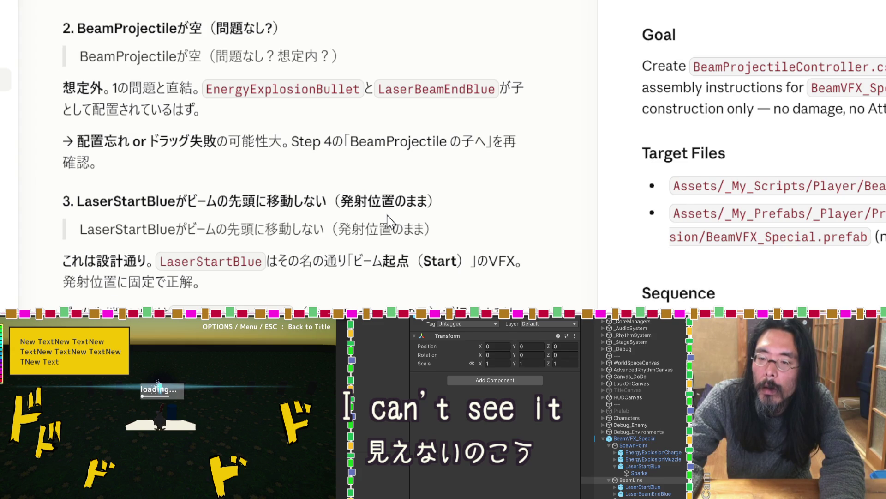
scroll(390, 222, "down", 3)
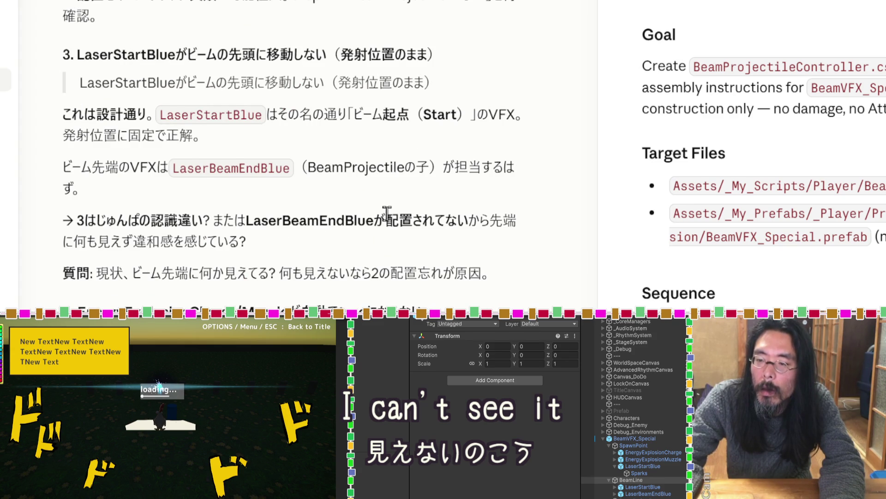
scroll(386, 212, "down", 6)
scroll(390, 222, "down", 3)
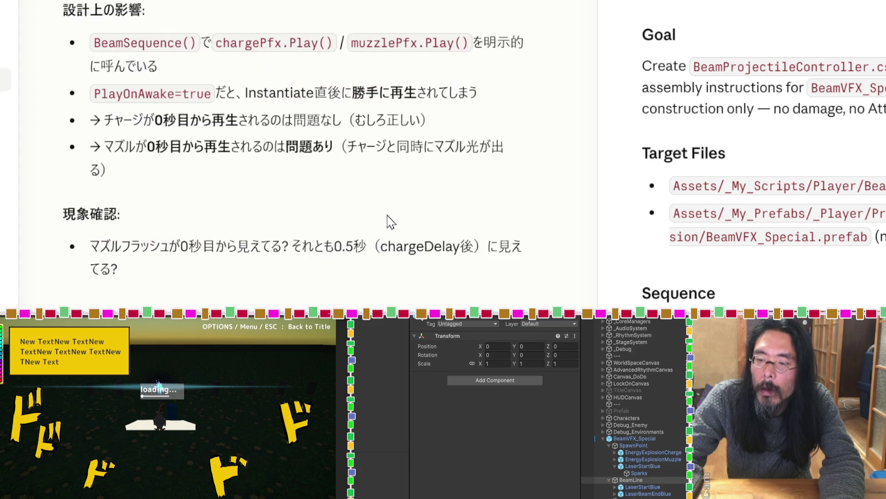
scroll(366, 304, "down", 5)
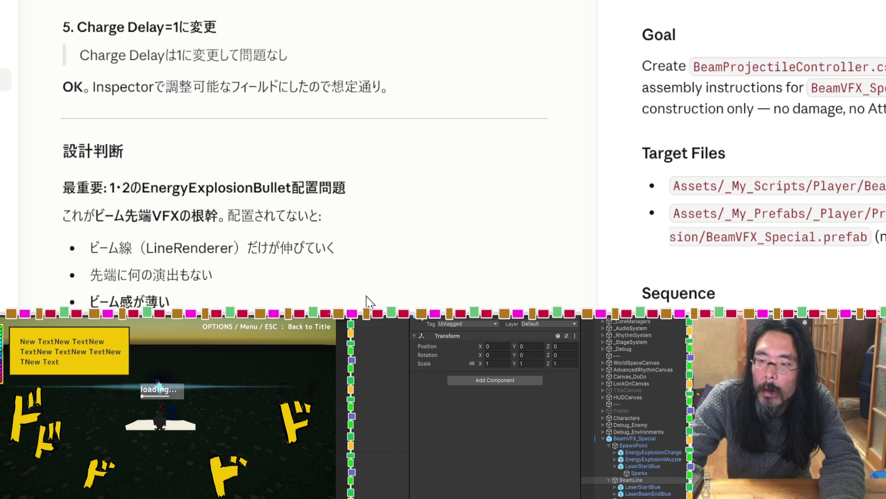
scroll(366, 304, "down", 3)
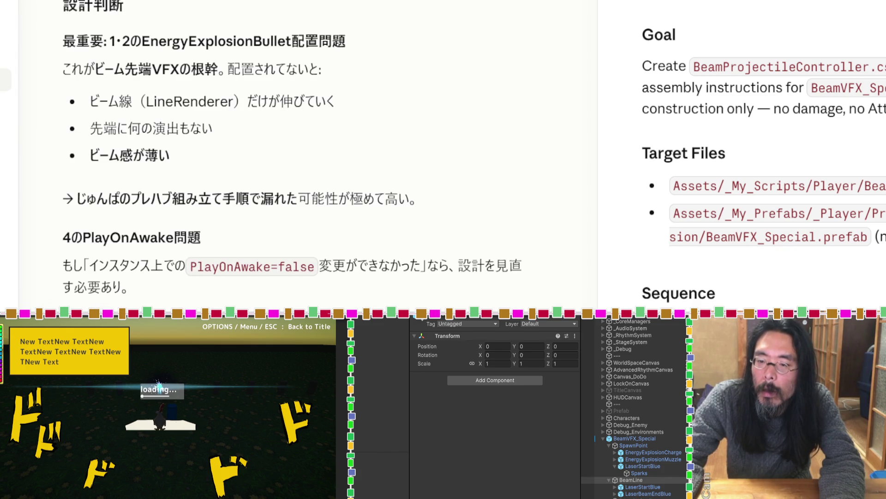
Send the answer, then inspect LaserStartBlue in Unity and slide it along the beam axis.
key("Return")
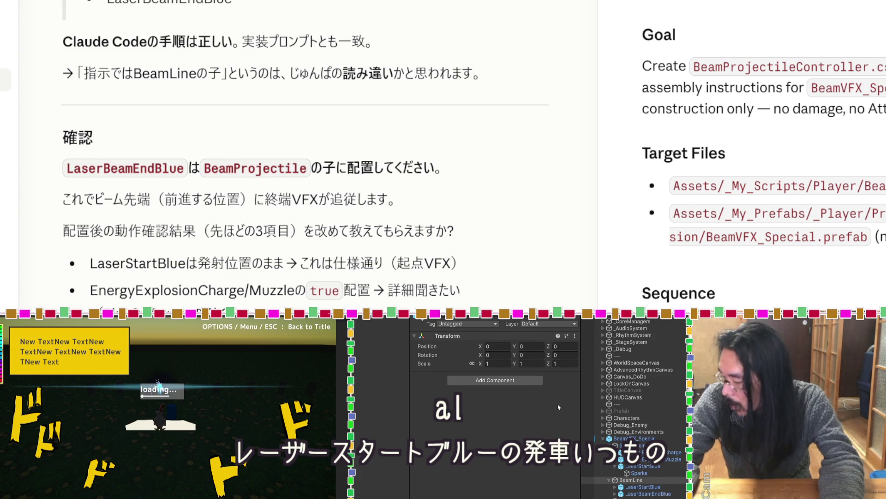
left_click(643, 487)
mouse_move(408, 124)
left_mouse_down()
mouse_move(209, 90)
mouse_move(639, 160)
mouse_move(46, 109)
mouse_move(295, 140)
mouse_move(189, 129)
left_mouse_up()
key("ctrl+z")
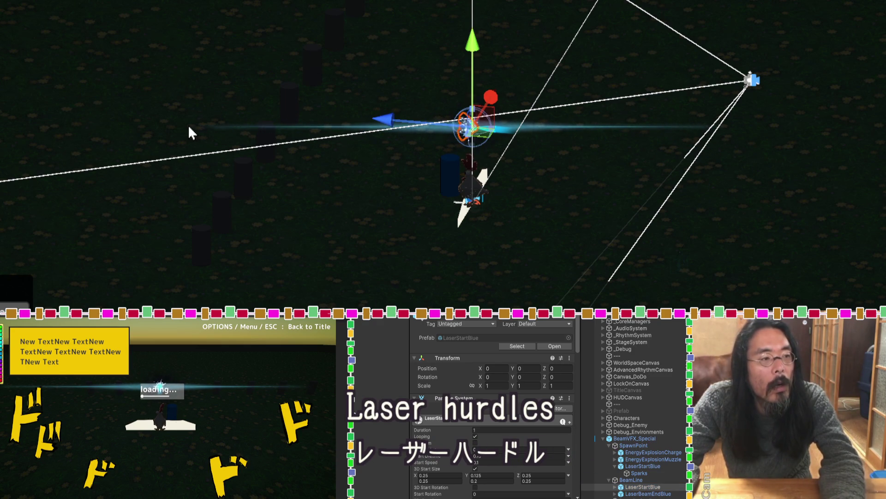
left_click_drag(390, 117, 82, 96)
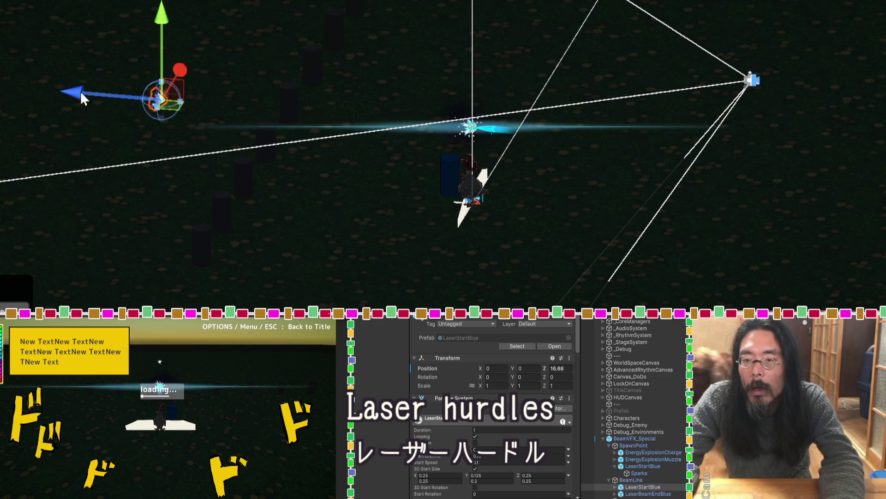
key("ctrl+z")
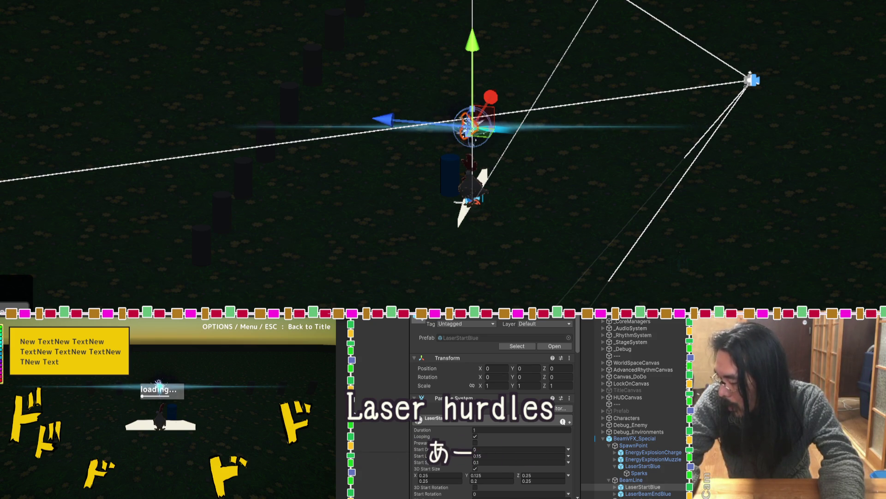
left_click(616, 492)
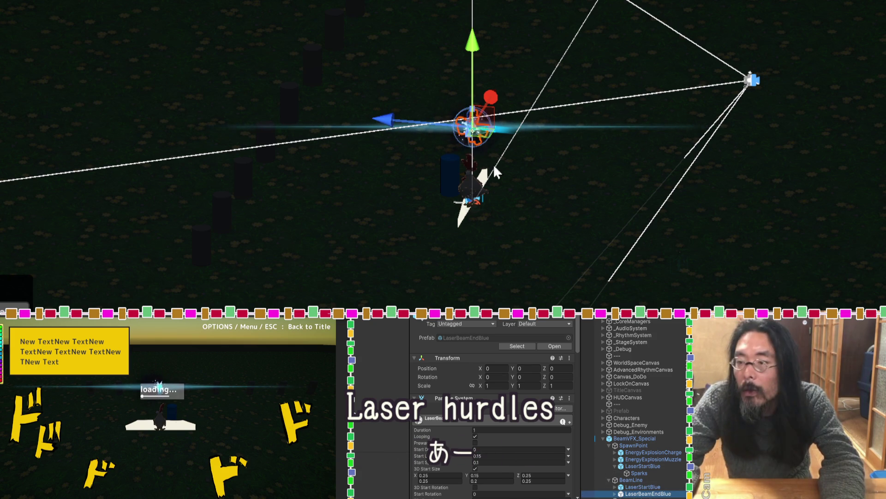
left_click_drag(382, 120, 155, 95)
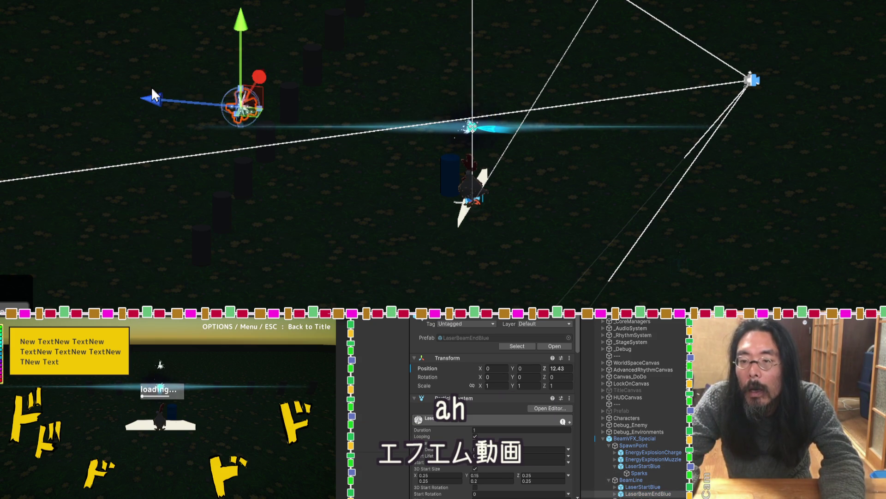
key("ctrl+z")
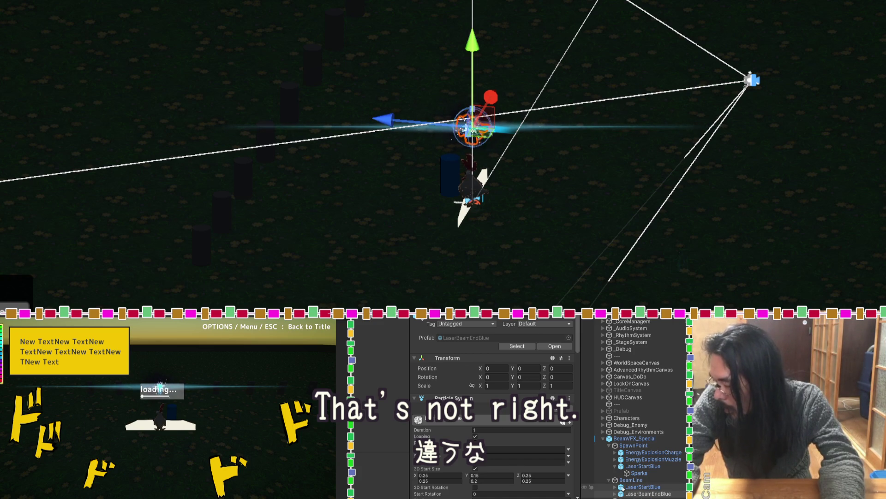
left_click(640, 488)
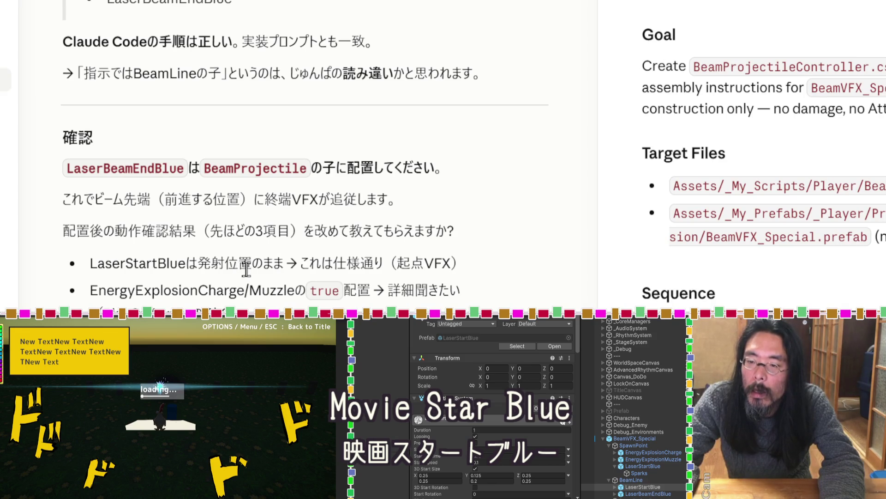
Highlight the note that LaserStartBlue stays at the origin, then inspect LaserBeamEndBlue in Unity.
left_click_drag(462, 265, 93, 262)
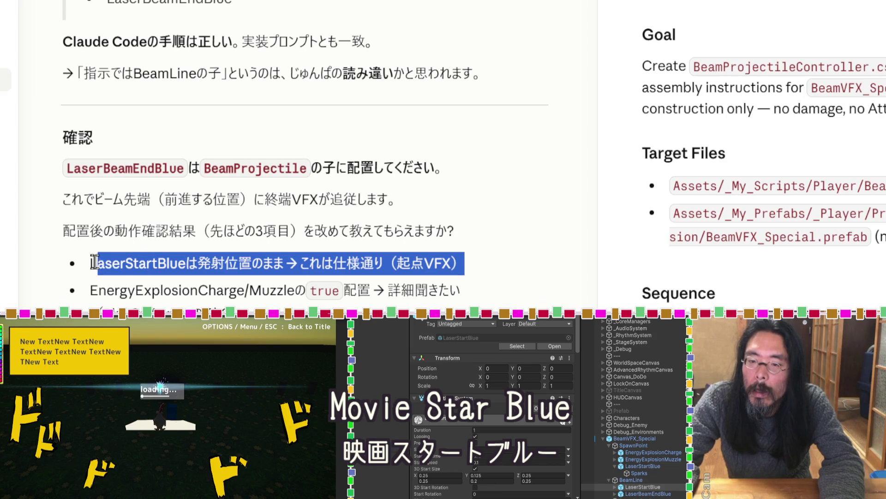
left_click(277, 233)
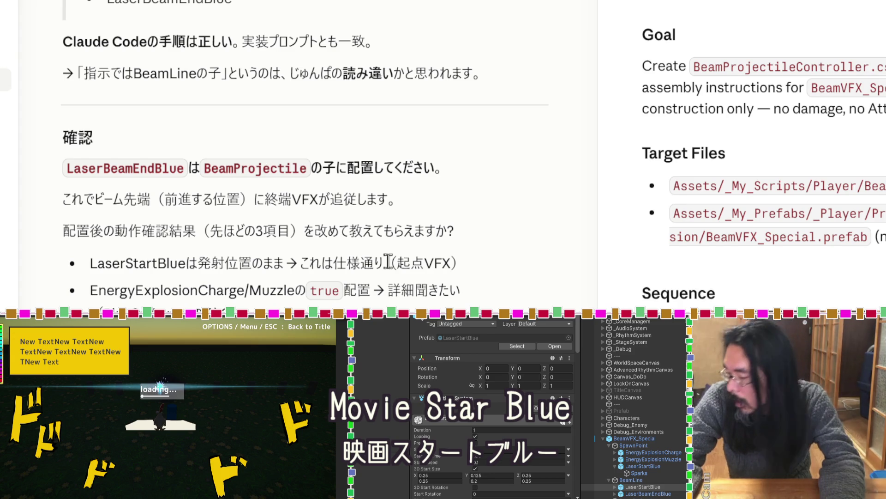
left_click(646, 493)
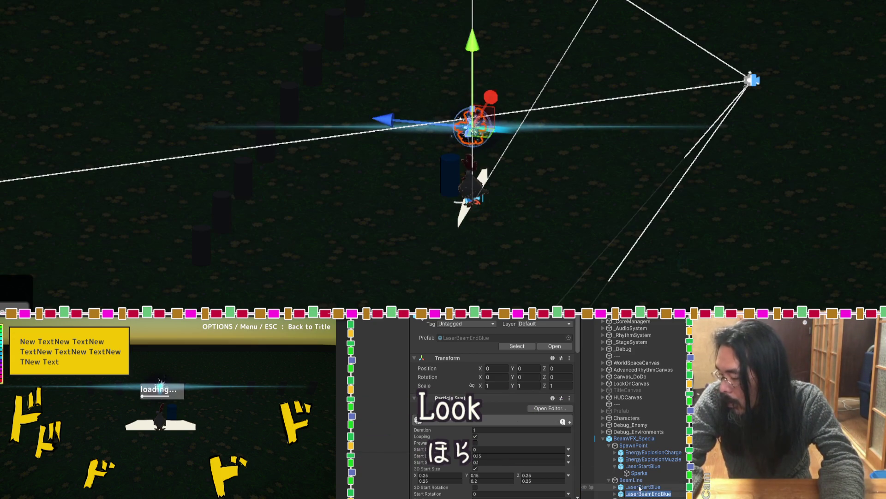
Select LaserStartBlue under BeamLine and enter Tom_DemoStage to test the beam effects.
left_click(641, 487)
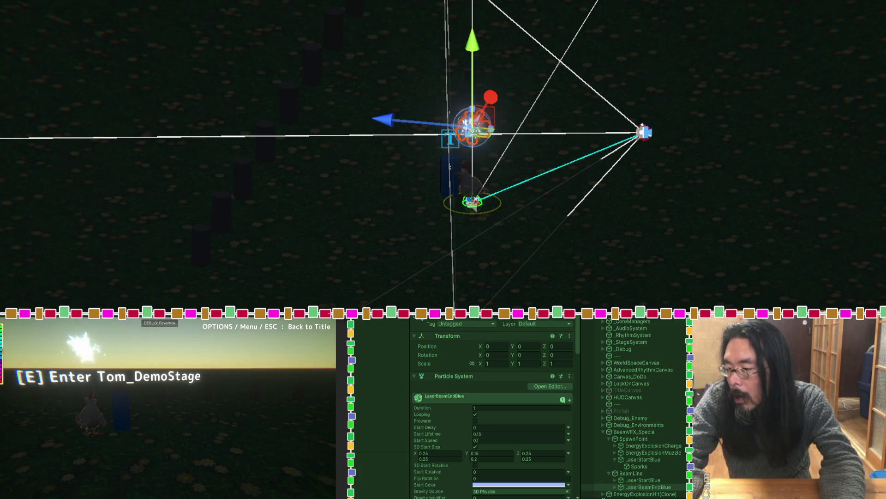
key("e")
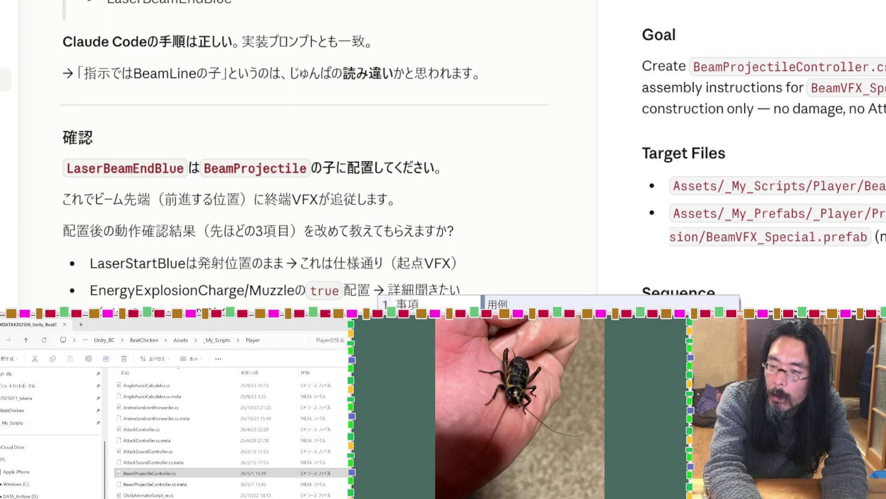
key("Return")
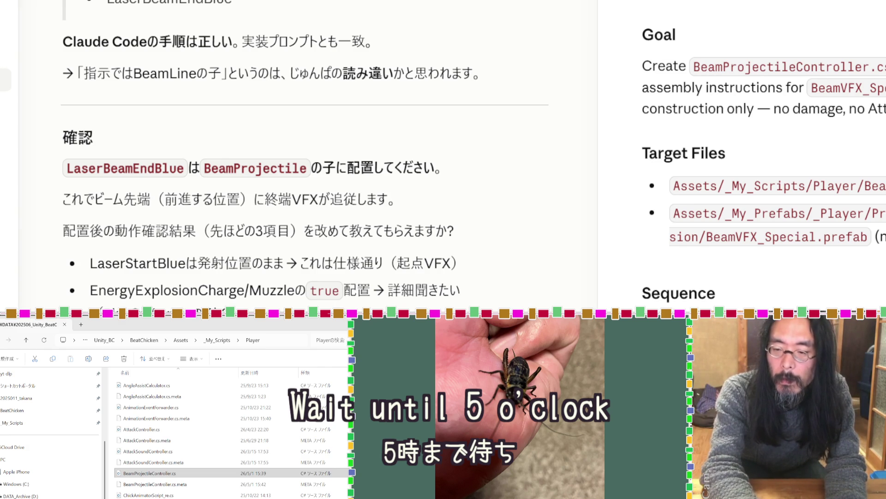
Send the Phase 0 test results message to Claude.
key("Return")
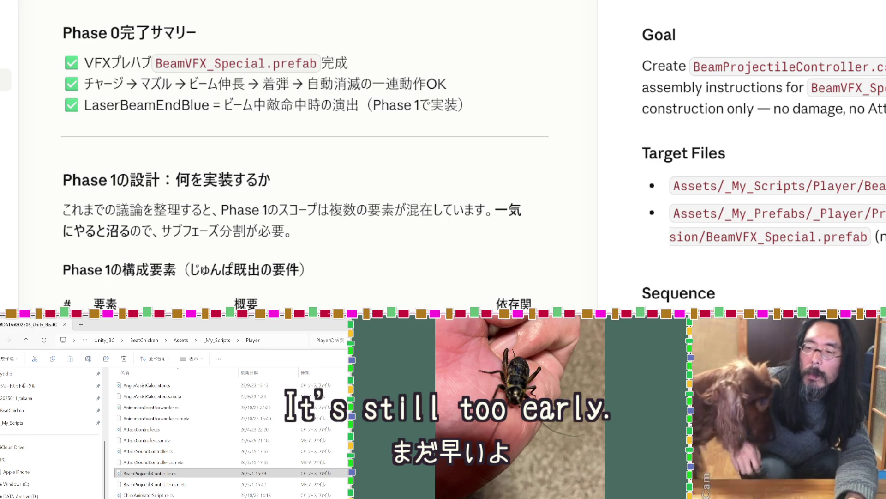
Scroll Claude's reply down to section d, 'rainbowEggPrefabフィールドの扱い', and read the question.
scroll(305, 152, "down", 15)
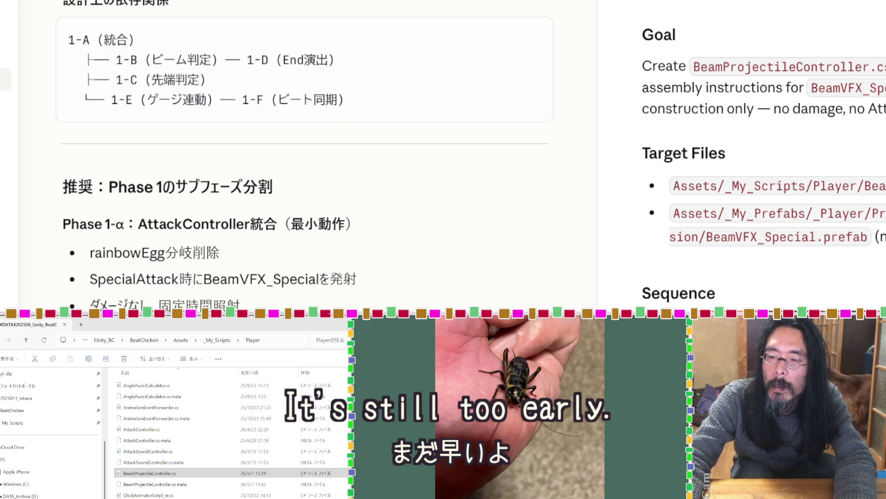
scroll(305, 152, "up", 8)
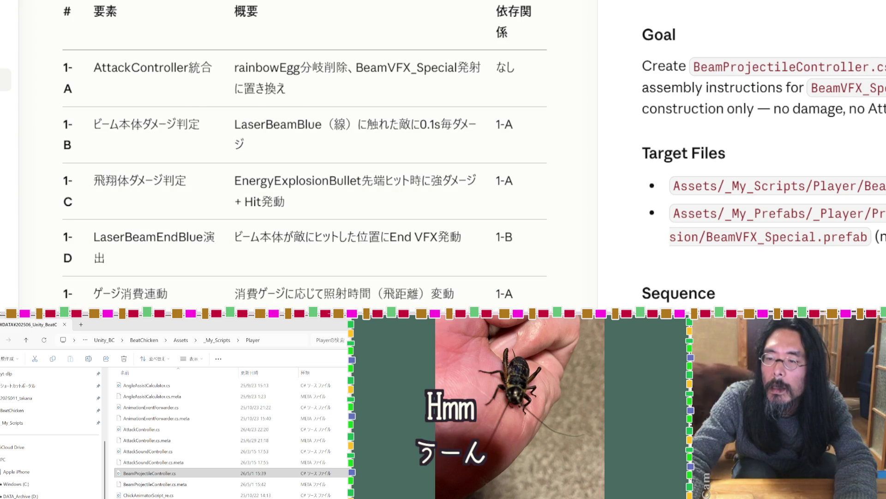
scroll(305, 155, "down", 1)
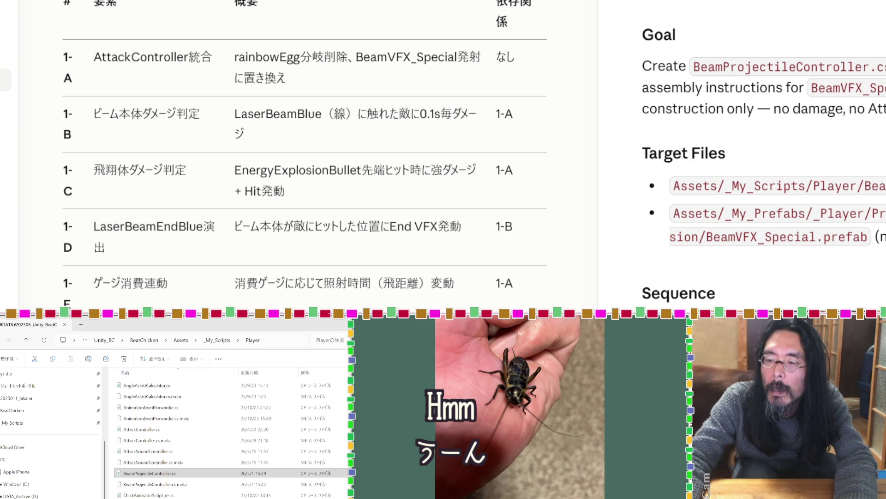
scroll(304, 153, "down", 5)
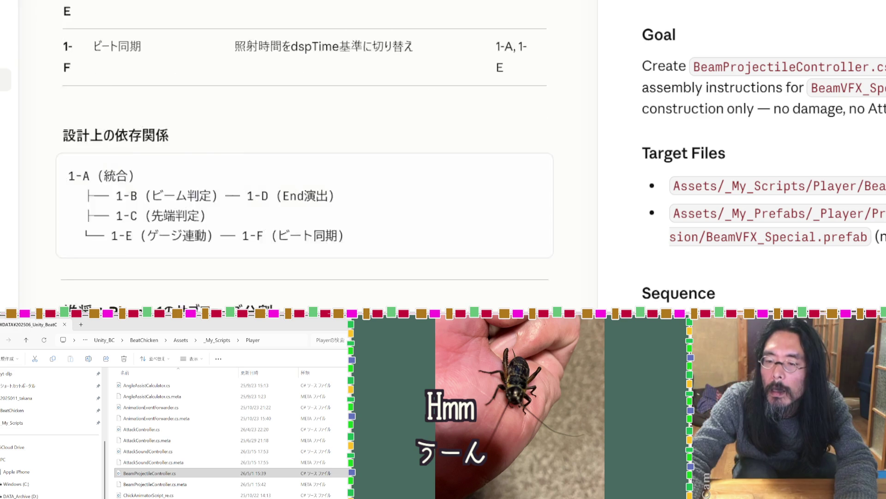
scroll(305, 152, "down", 3)
scroll(305, 153, "down", 5)
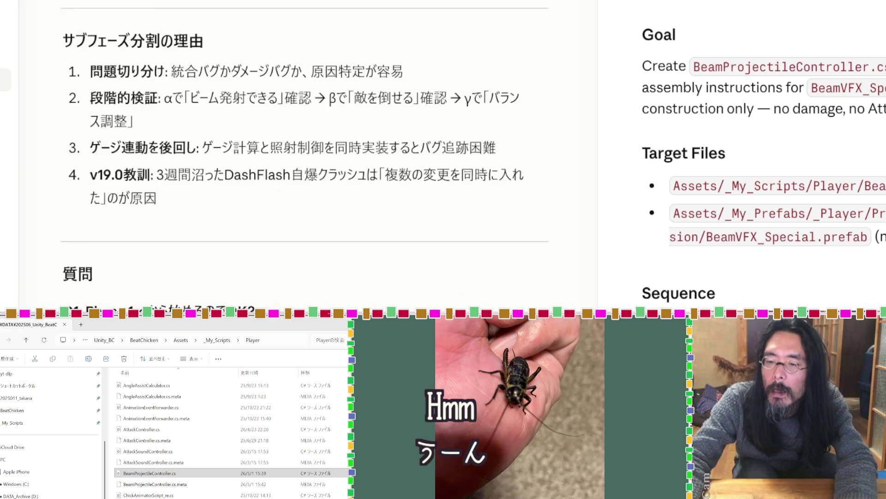
scroll(305, 153, "down", 3)
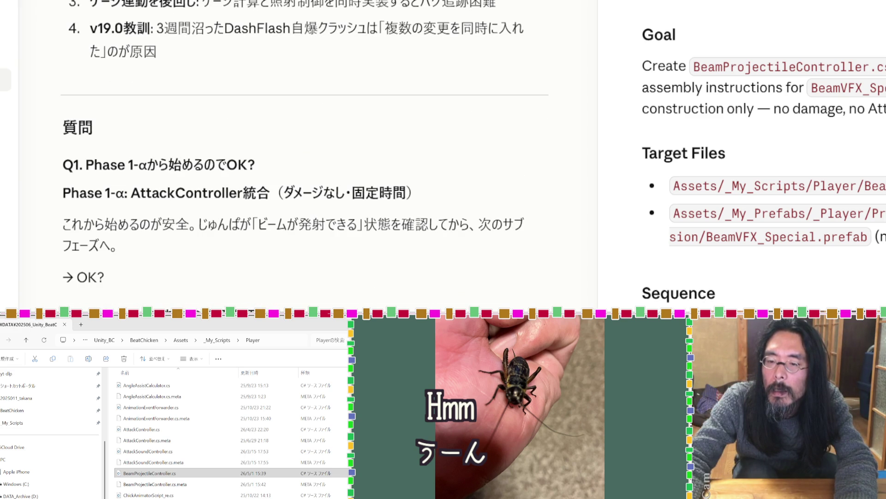
scroll(398, 306, "down", 10)
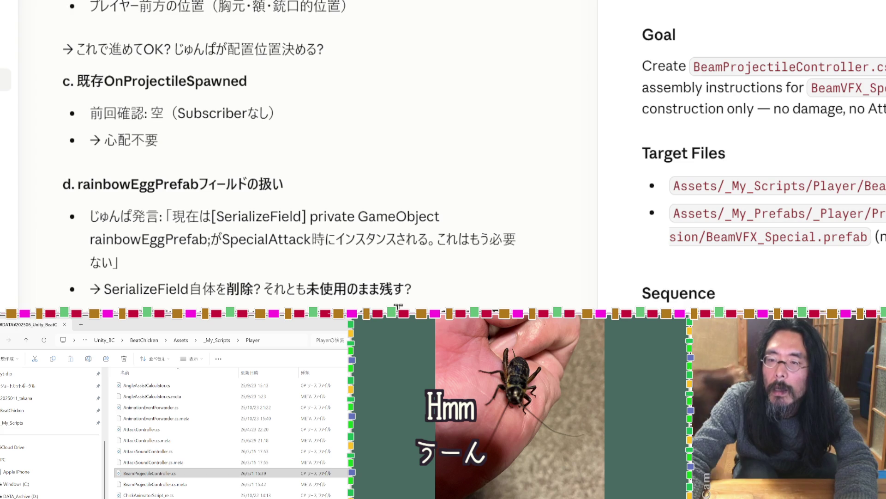
scroll(398, 305, "up", 10)
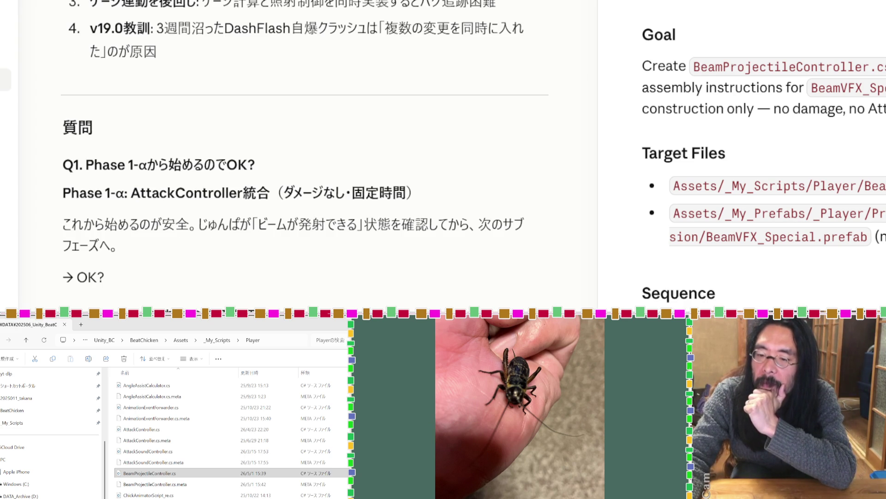
scroll(305, 152, "down", 3)
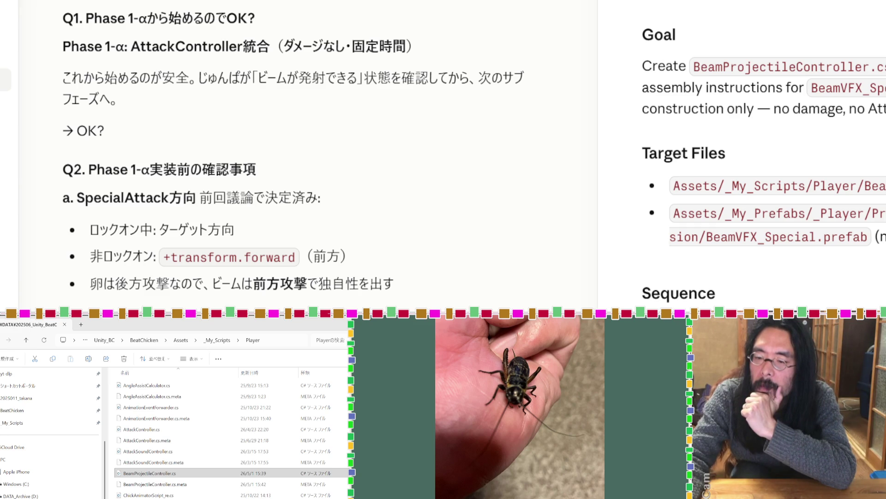
scroll(305, 152, "down", 3)
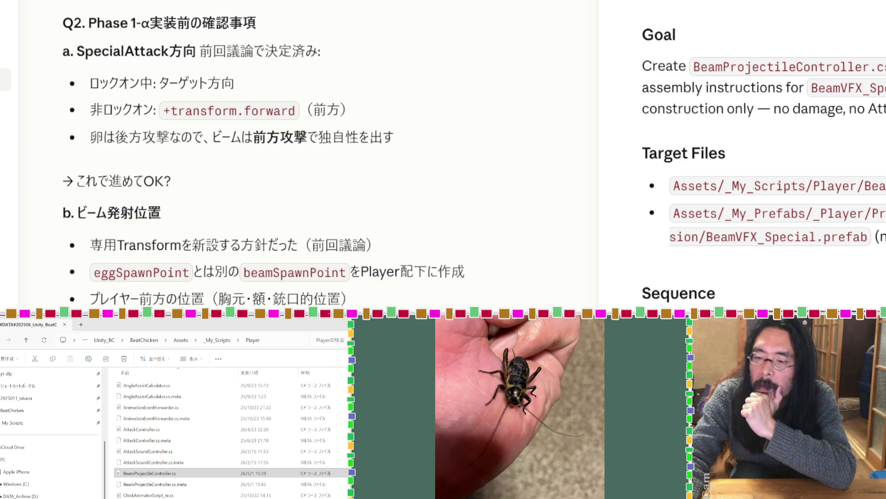
scroll(305, 152, "down", 3)
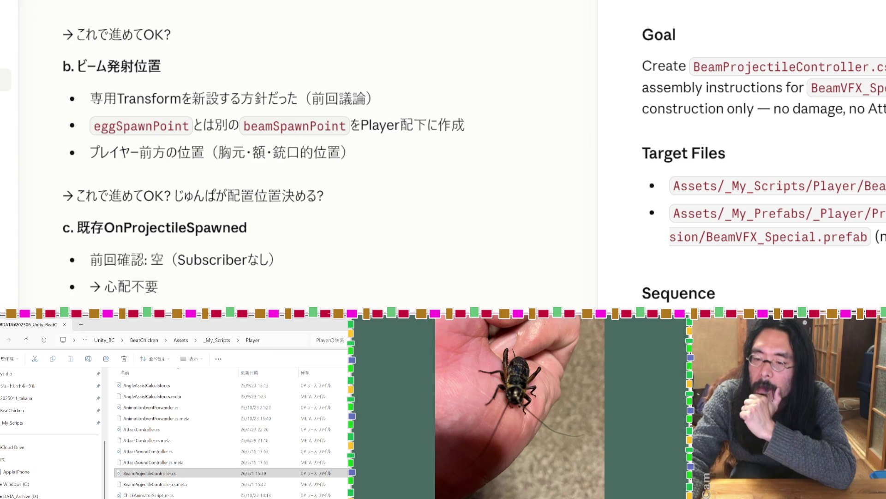
scroll(305, 153, "down", 3)
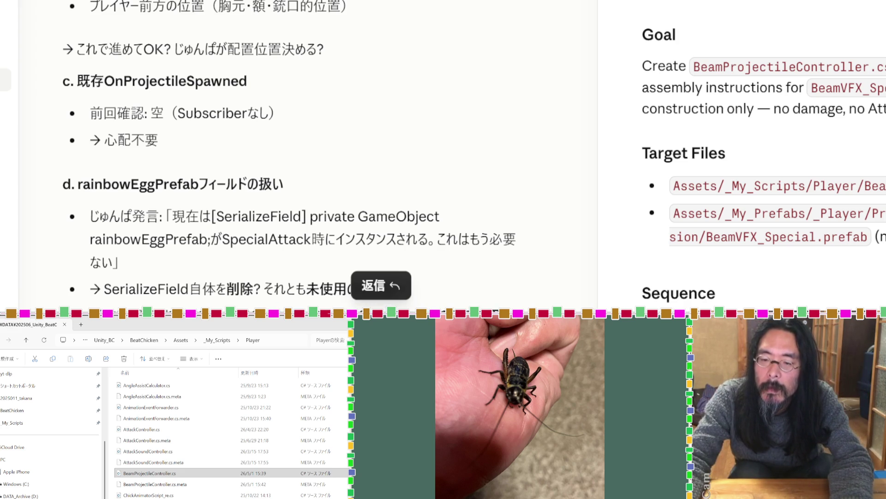
Highlight and deselect 削除 in the rainbowEggPrefab question, then scroll to the スコープ and 設計上の確認事項 sections.
left_click_drag(255, 290, 227, 290)
left_click(350, 303)
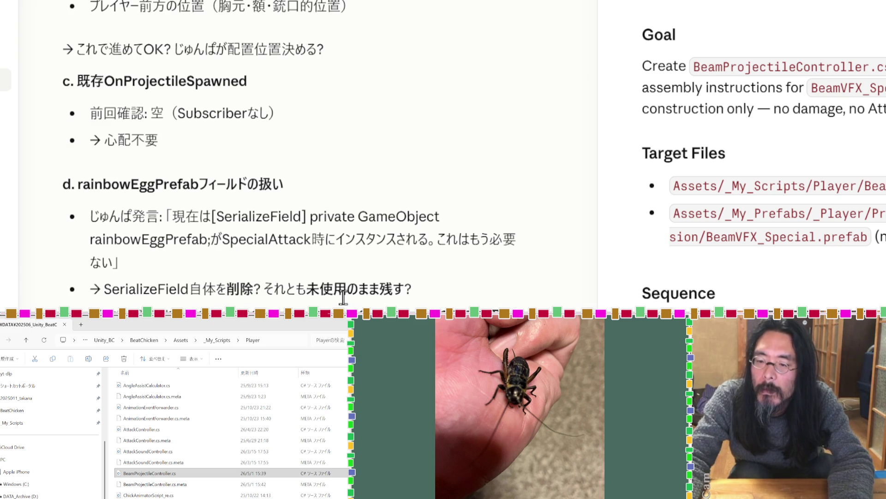
scroll(343, 296, "down", 3)
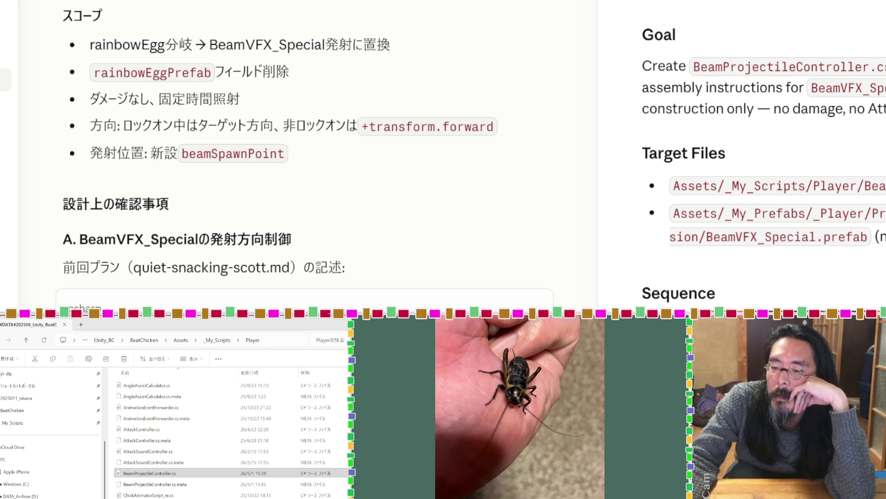
scroll(304, 153, "down", 3)
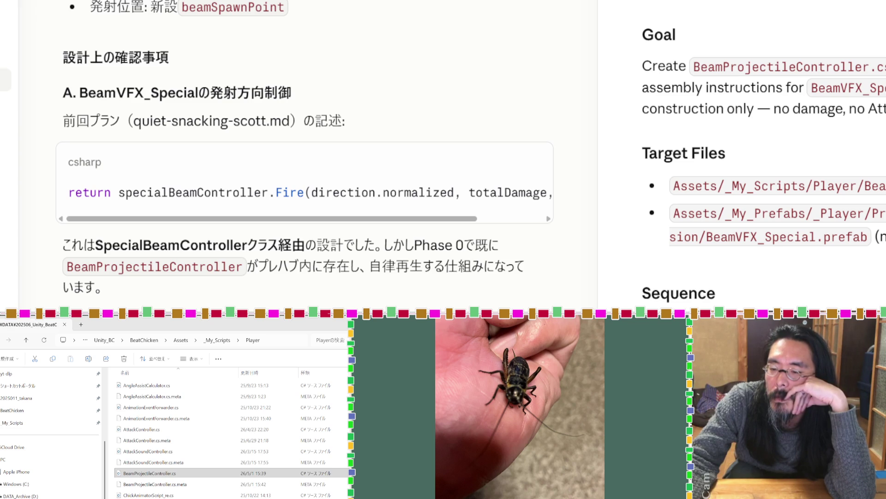
scroll(305, 152, "down", 3)
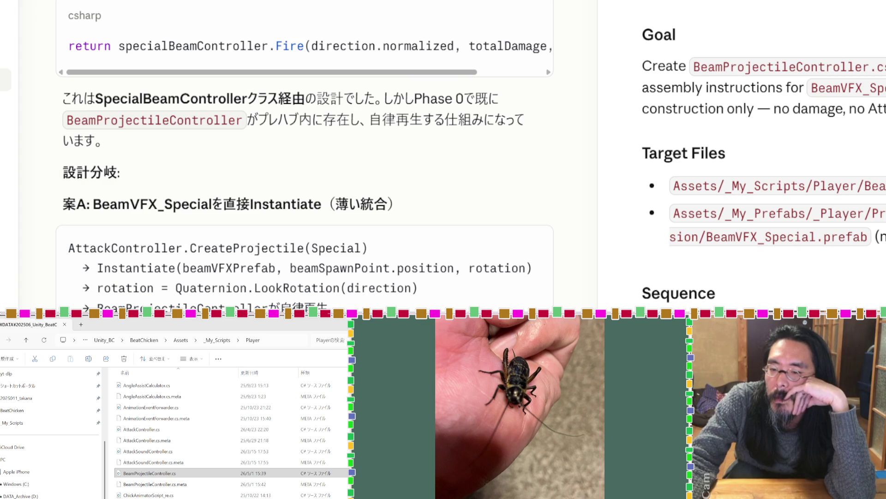
scroll(304, 152, "down", 6)
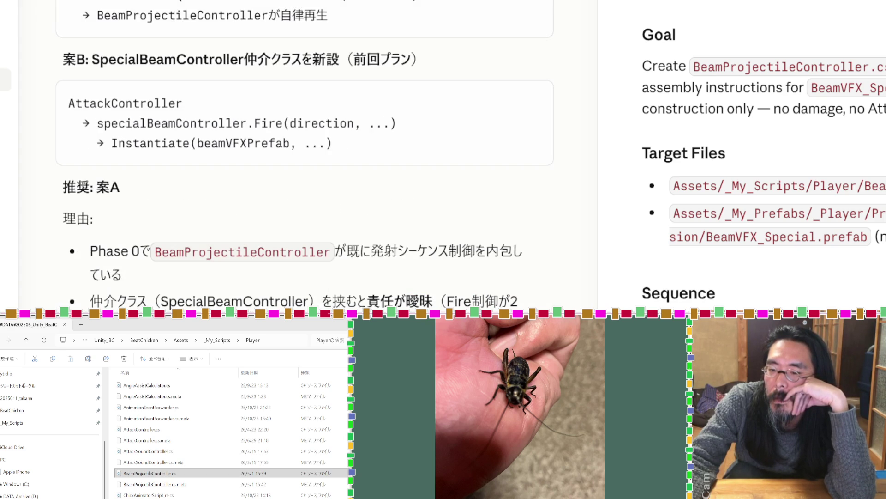
scroll(305, 152, "down", 10)
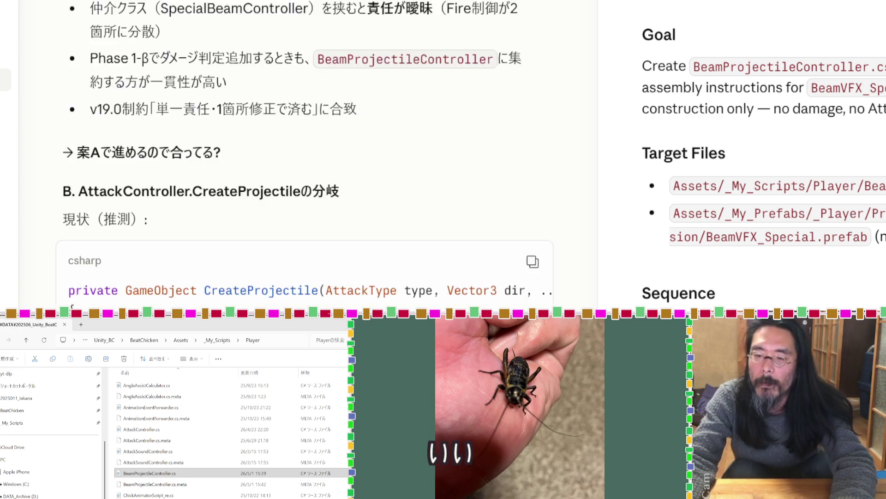
scroll(144, 150, "up", 10)
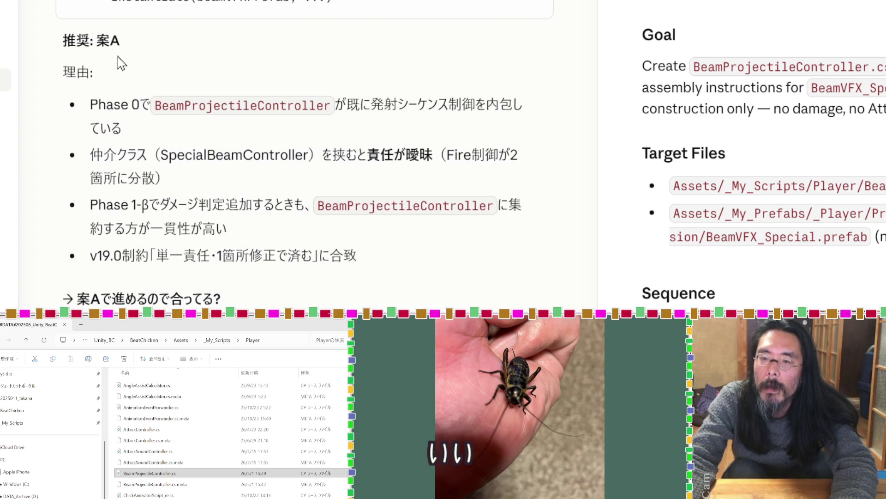
left_click_drag(121, 41, 61, 42)
left_click(61, 42)
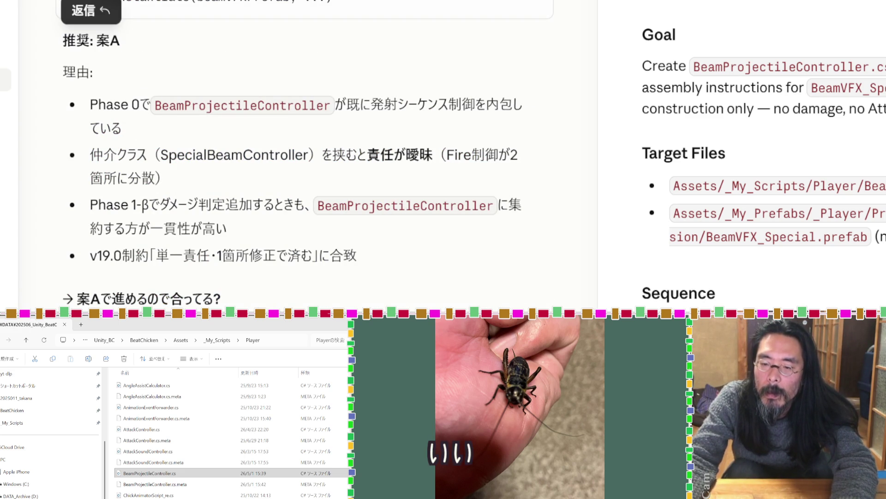
scroll(212, 295, "down", 10)
scroll(211, 305, "down", 3)
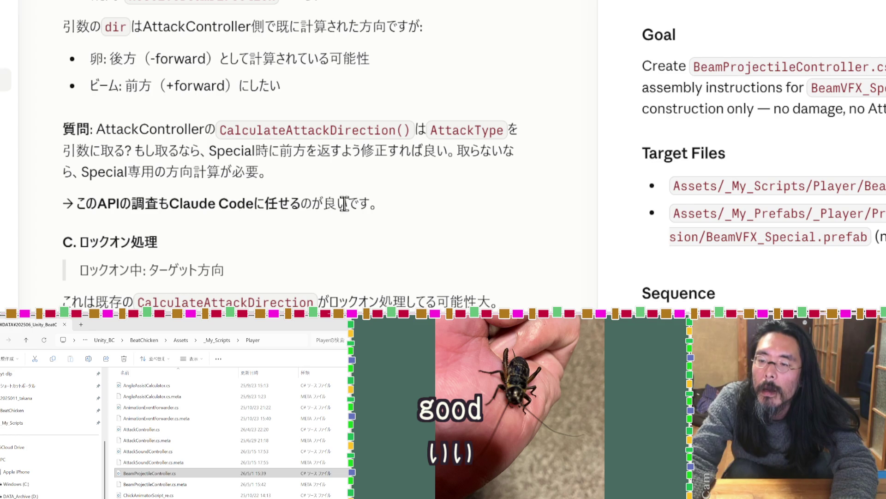
left_click_drag(298, 202, 81, 201)
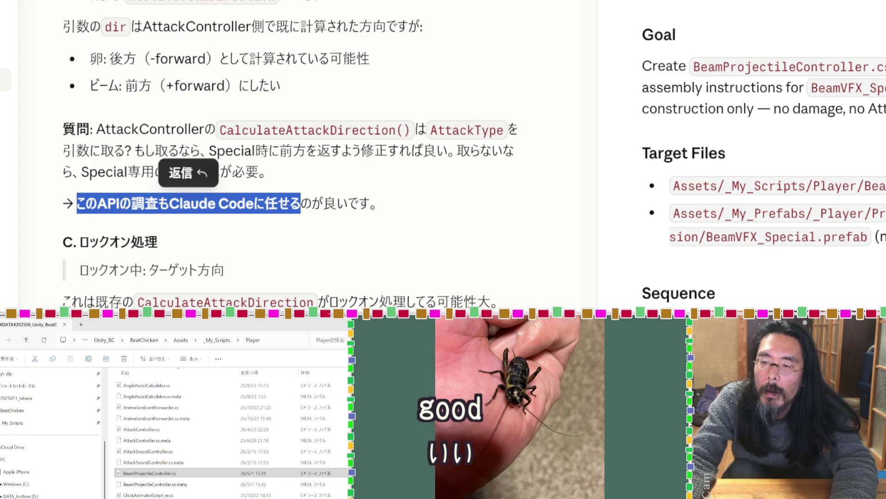
left_click(185, 203)
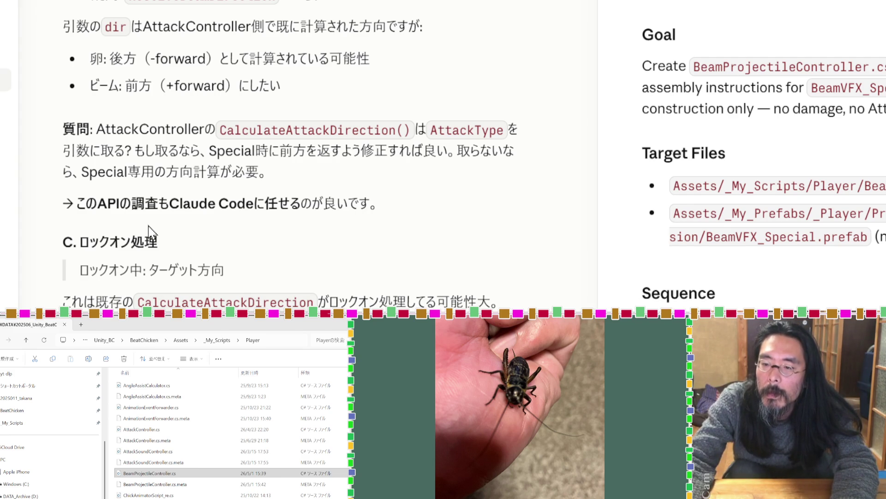
scroll(148, 226, "down", 3)
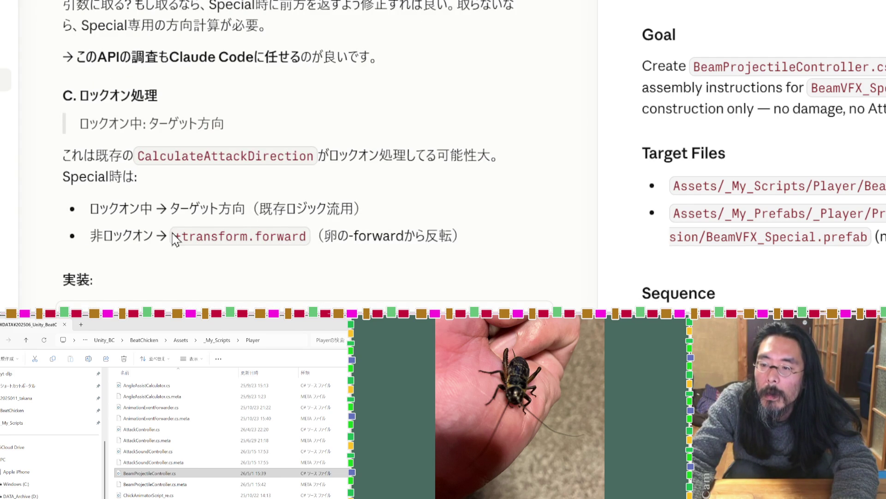
scroll(174, 239, "down", 3)
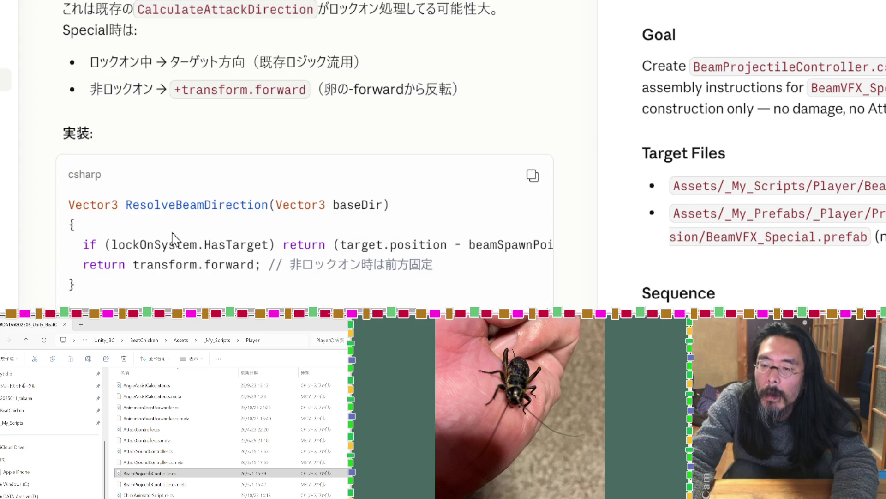
scroll(174, 239, "down", 3)
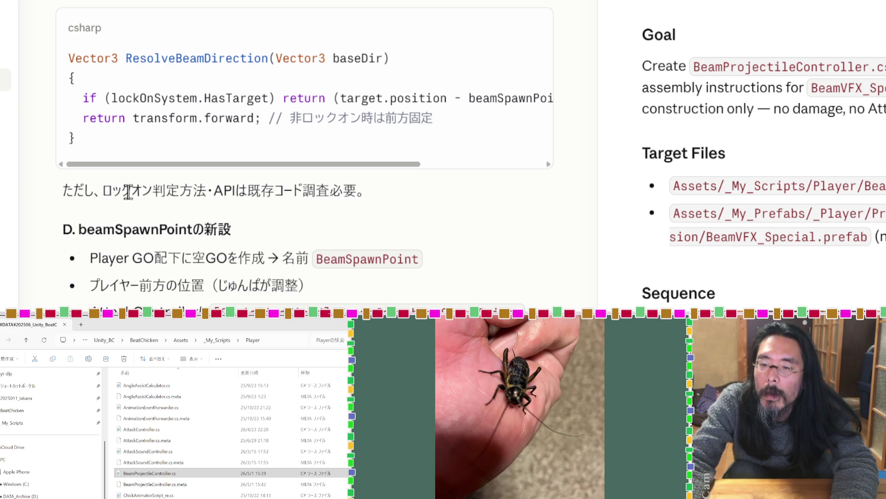
mouse_move(102, 190)
left_mouse_down()
mouse_move(347, 191)
mouse_move(331, 192)
left_mouse_up()
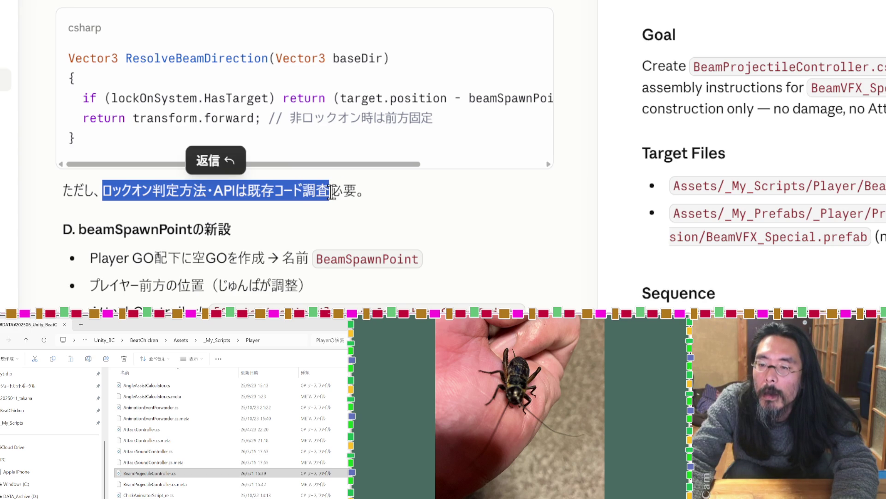
left_click(366, 210)
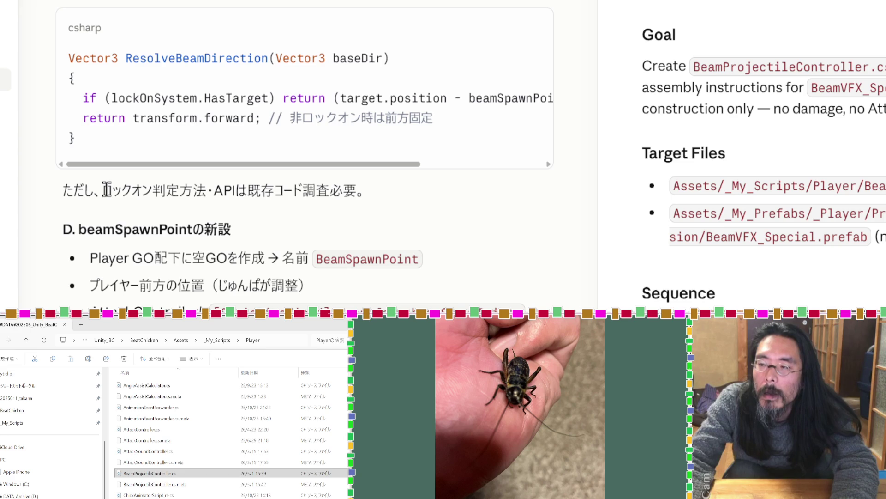
left_click_drag(107, 190, 329, 190)
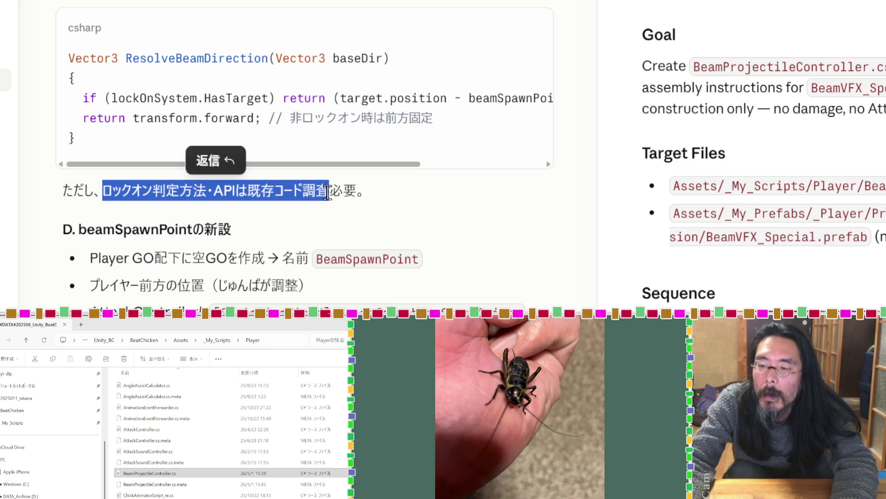
left_click(328, 191)
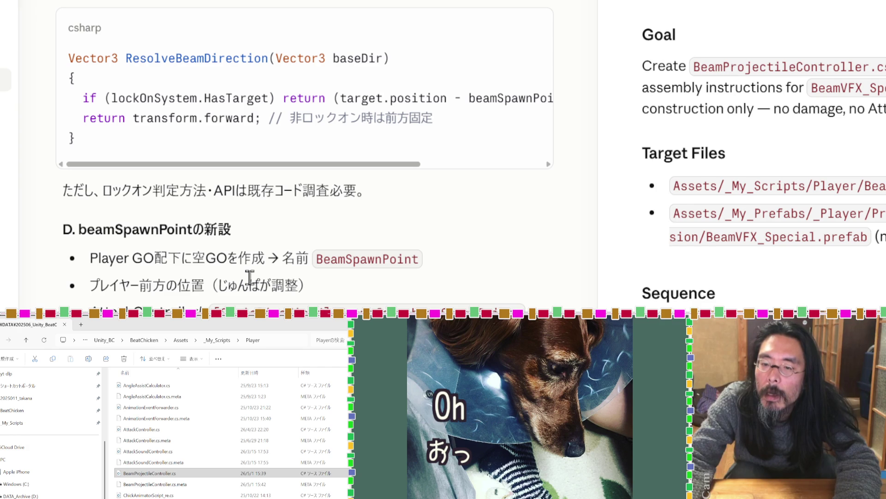
scroll(249, 277, "down", 3)
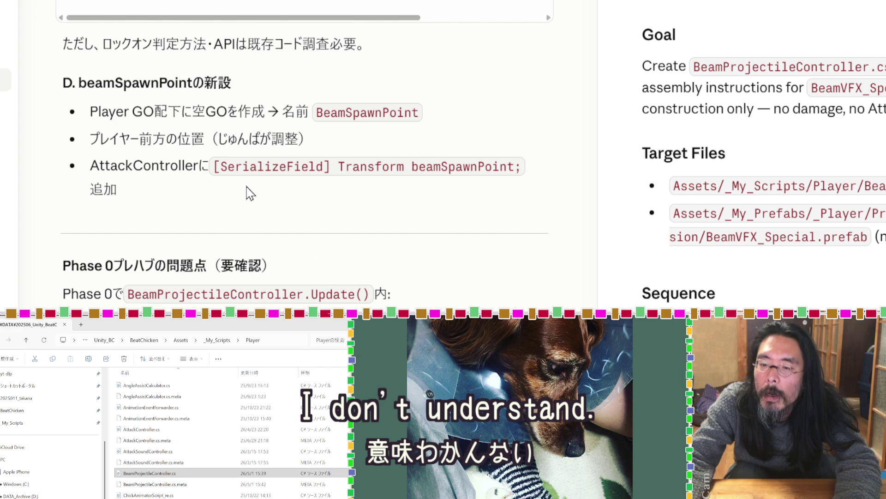
scroll(249, 193, "down", 3)
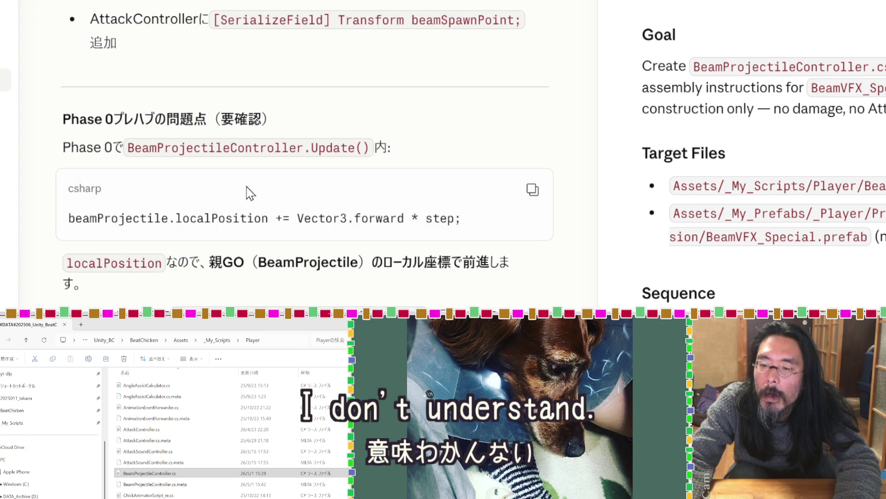
scroll(249, 193, "down", 3)
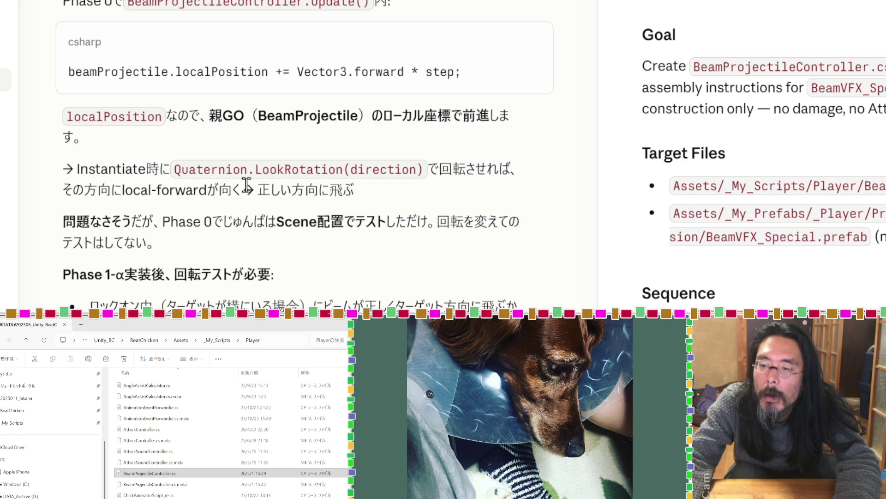
scroll(246, 185, "down", 6)
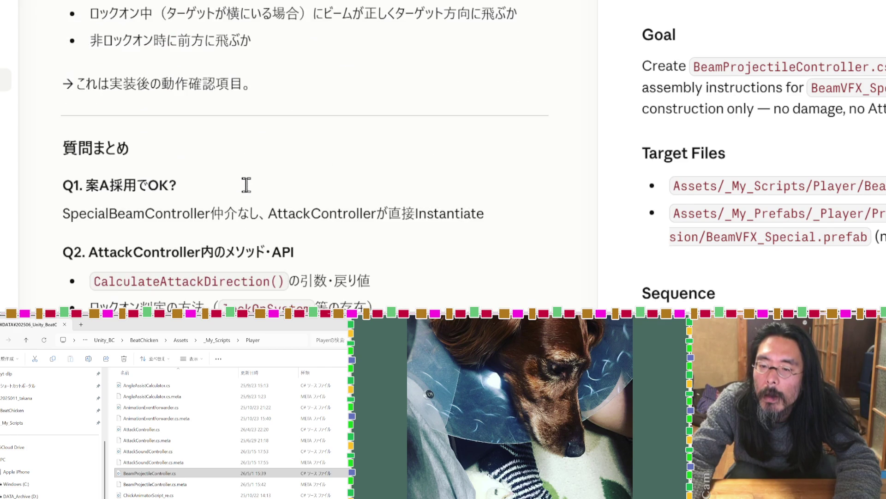
Review the 推奨: 案2 recommendation and send the reply to Claude's two confirmation questions.
scroll(246, 185, "down", 3)
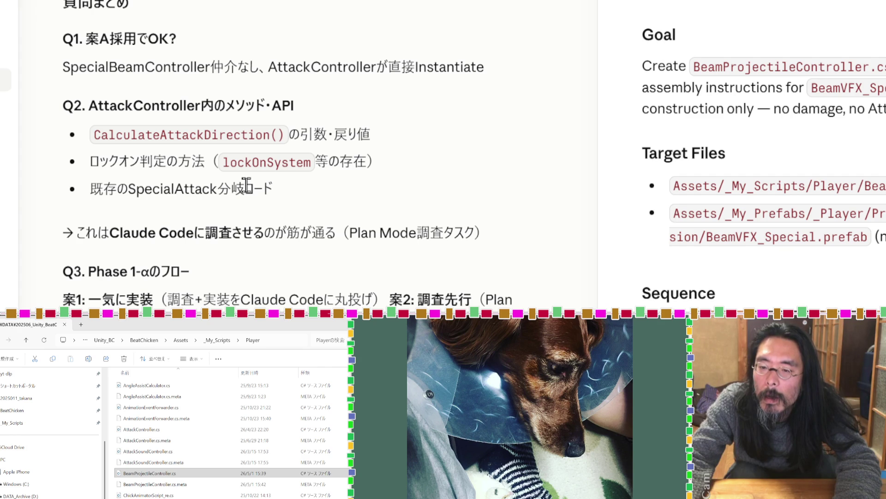
scroll(246, 185, "down", 3)
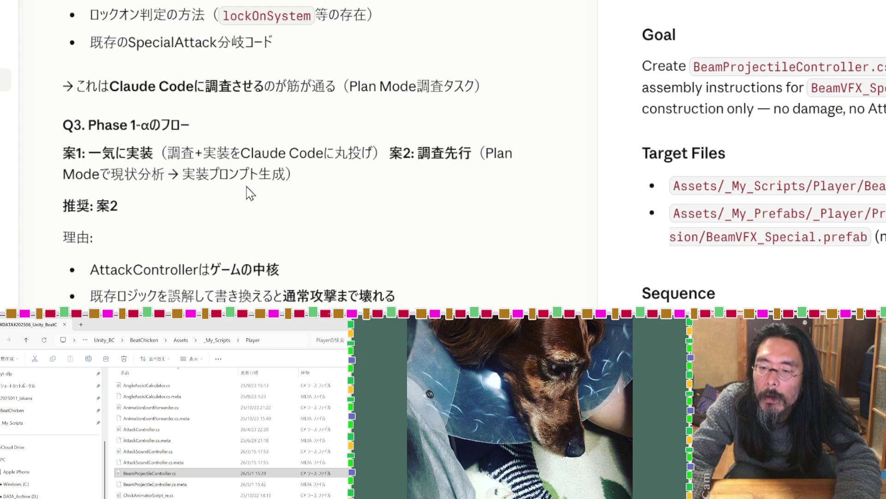
scroll(250, 193, "down", 3)
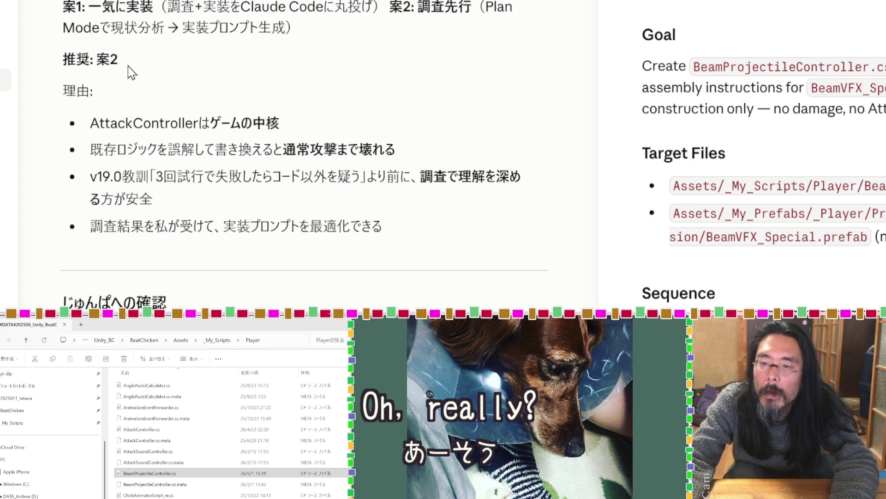
left_click_drag(127, 65, 65, 64)
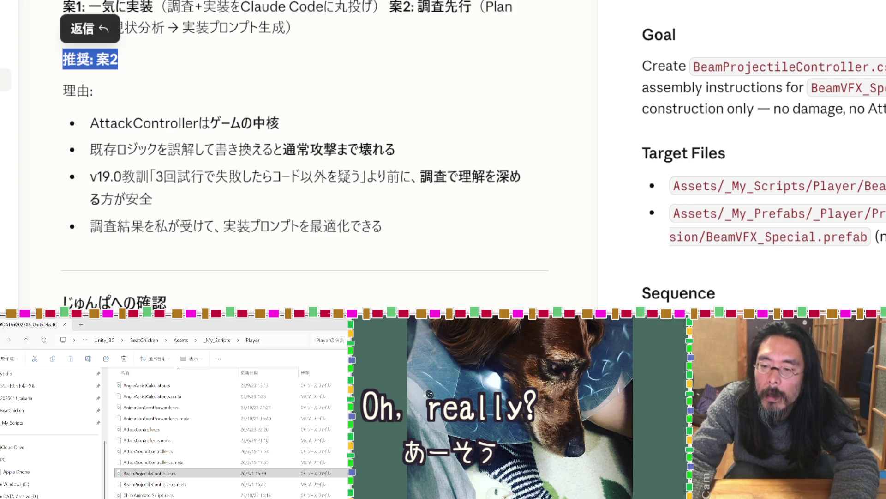
key("Escape")
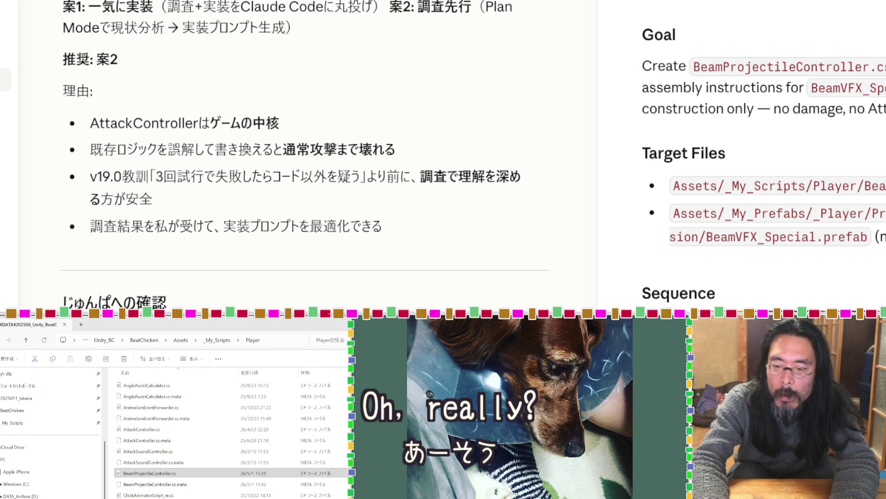
scroll(312, 304, "down", 3)
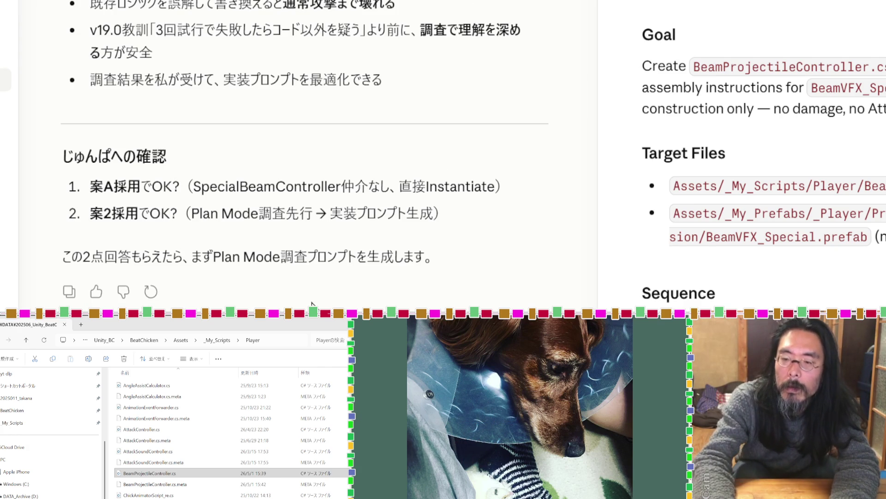
key("Return")
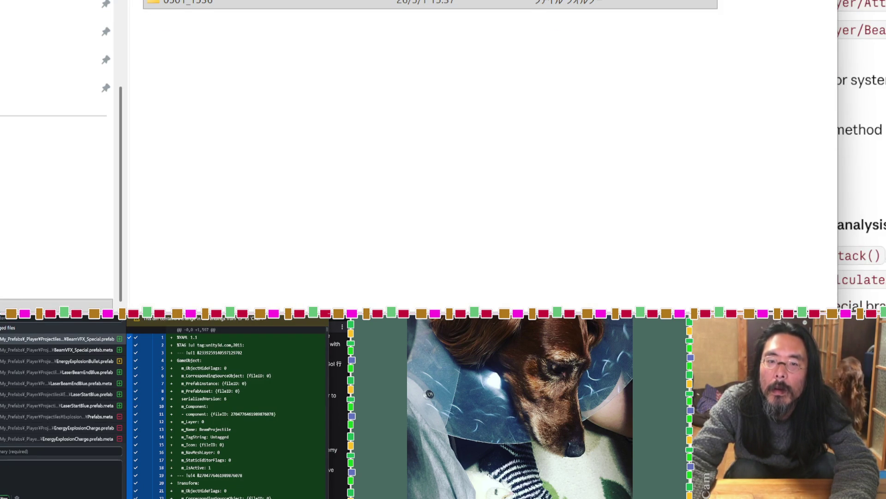
Create a new folder named 0301_1632 in Explorer and move it into place.
key("ctrl+shift+n")
type("0301_1632")
key("Return")
mouse_move(55, 60)
left_mouse_down()
mouse_move(295, 78)
mouse_move(231, 24)
left_mouse_up()
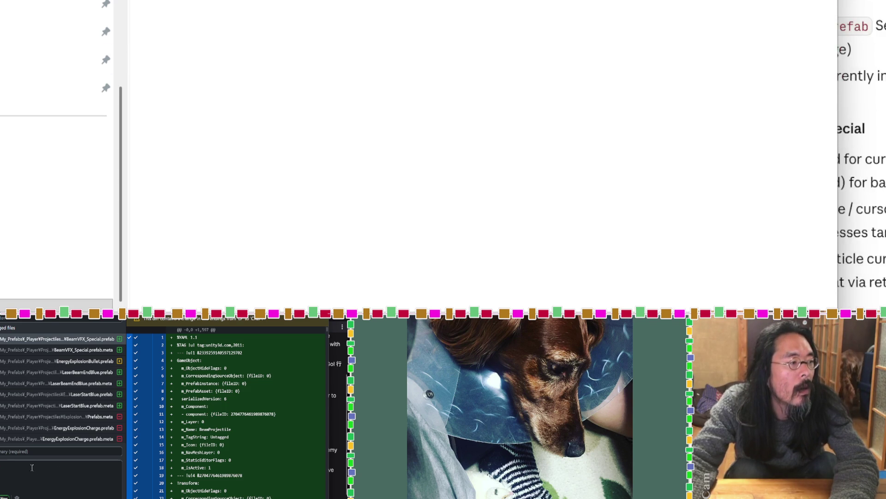
Commit the prefab changes with summary 0301_1632 and push to origin.
left_click(26, 453)
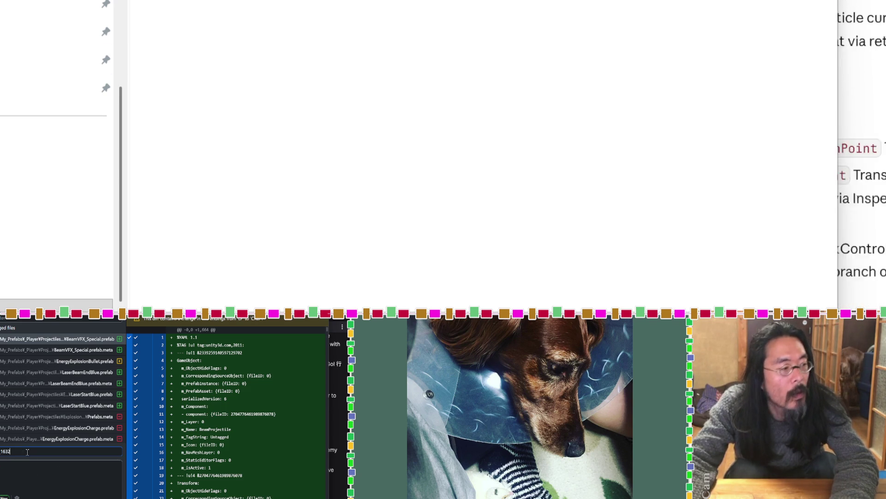
type("0301_1632")
key("ctrl+Return")
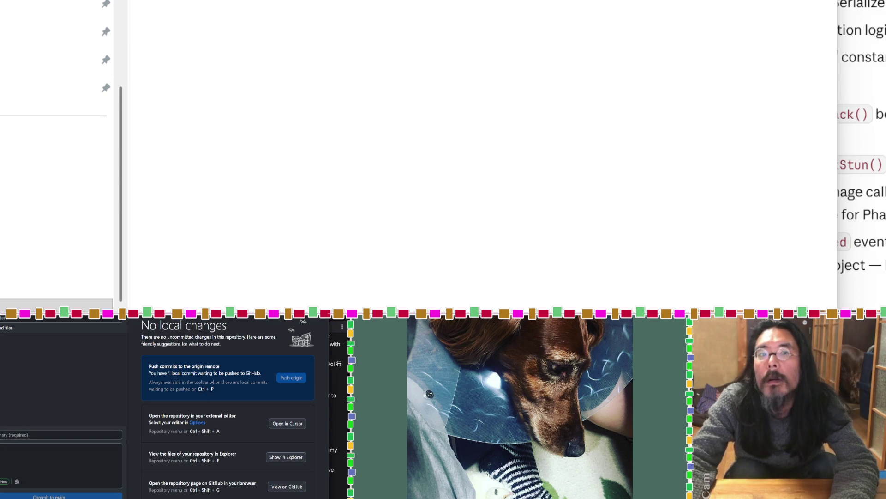
key("ctrl+p")
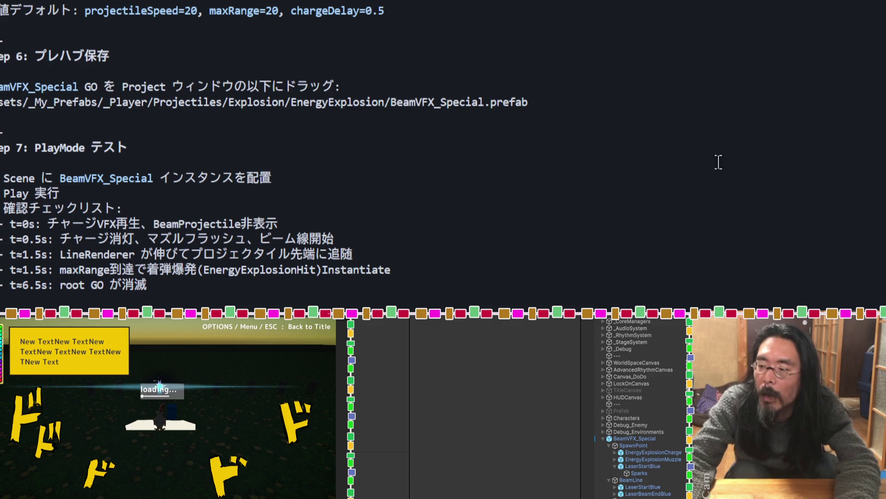
Return to the Claude chat and scroll through the Plan Mode prompt's design-intent notes.
key("alt+Tab")
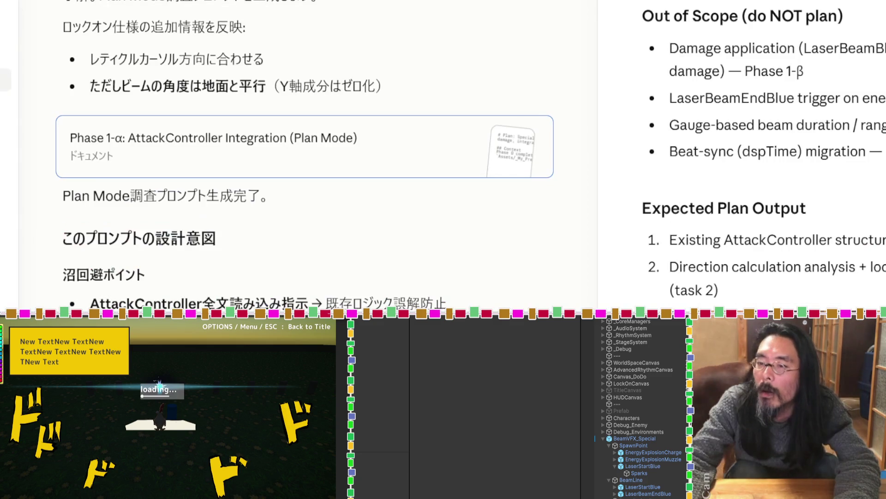
scroll(395, 185, "down", 10)
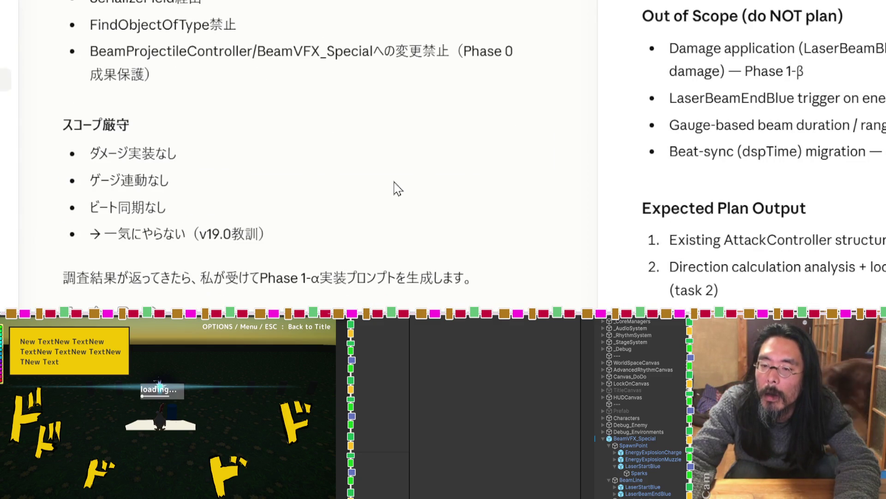
scroll(712, 184, "down", 15)
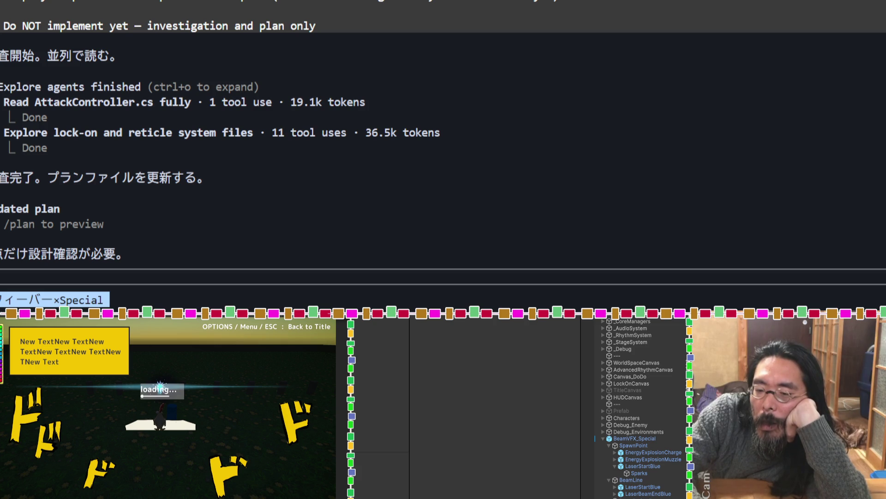
Answer the fever-mode question so the beam keeps firing during fever.
key("Return")
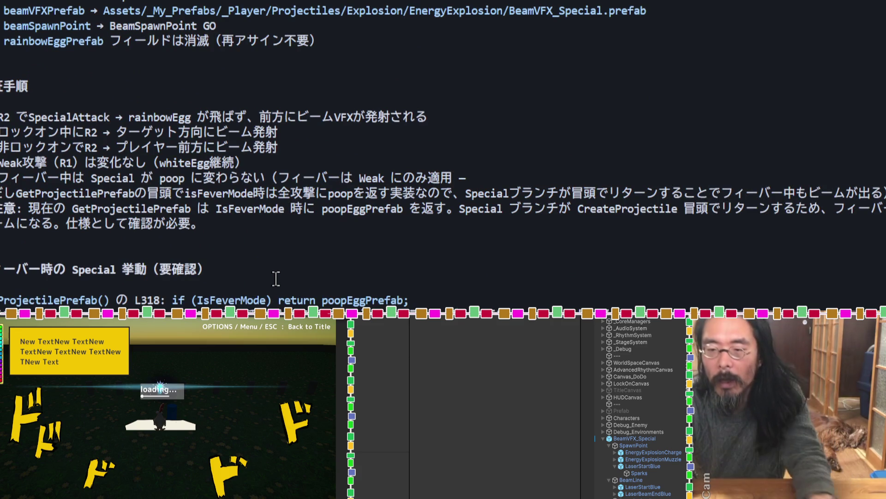
Scroll the plan up to its 'SpecialAttack Beam Integration – Phase 1-α' header, then bring up File Explorer.
scroll(276, 278, "up", 10)
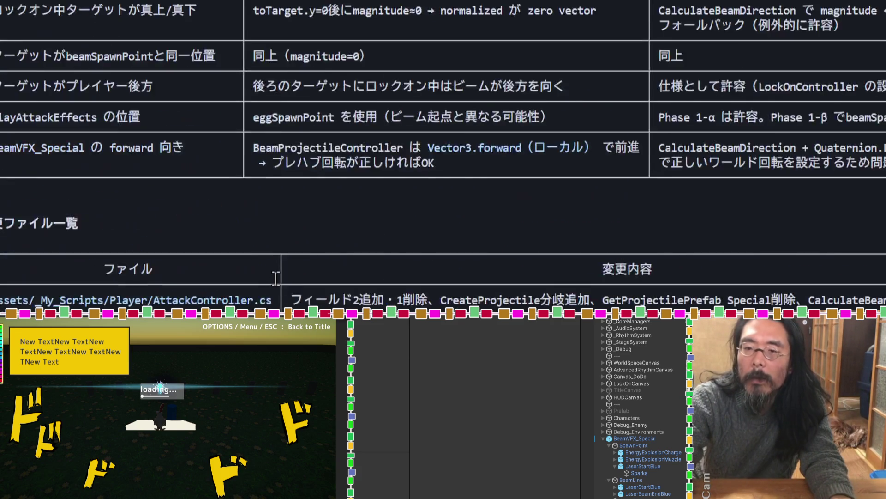
scroll(276, 278, "up", 15)
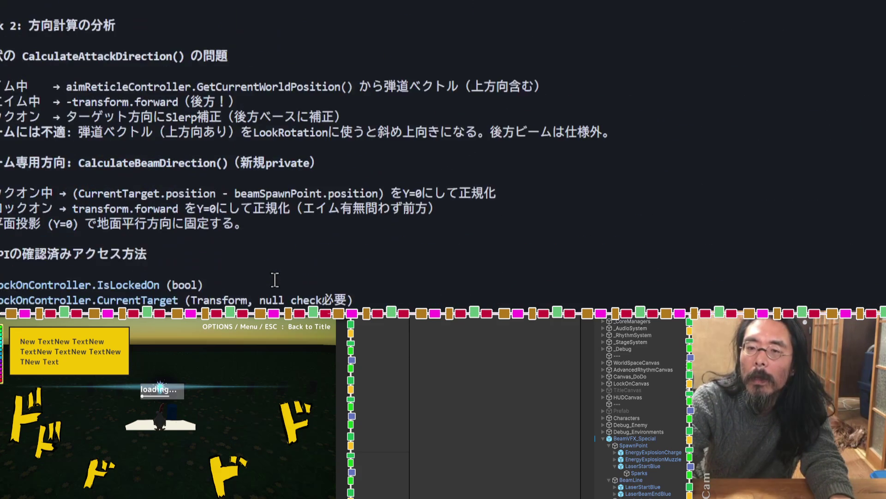
scroll(275, 279, "up", 15)
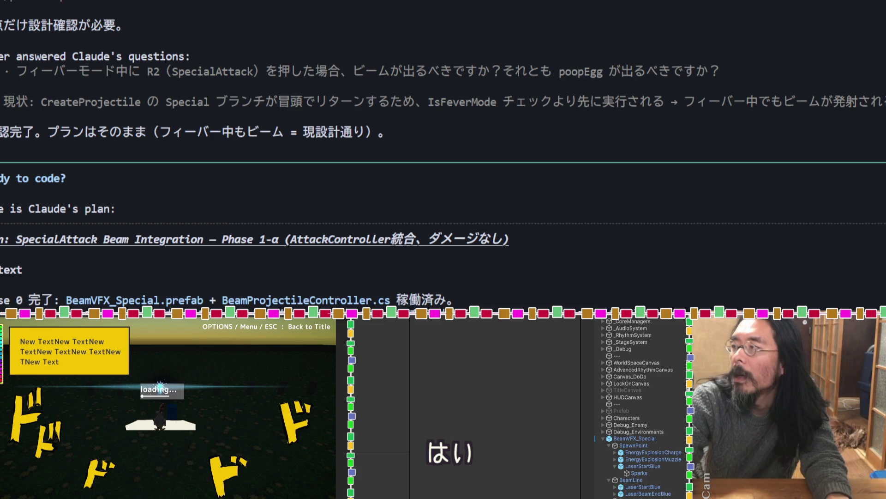
key("super+e")
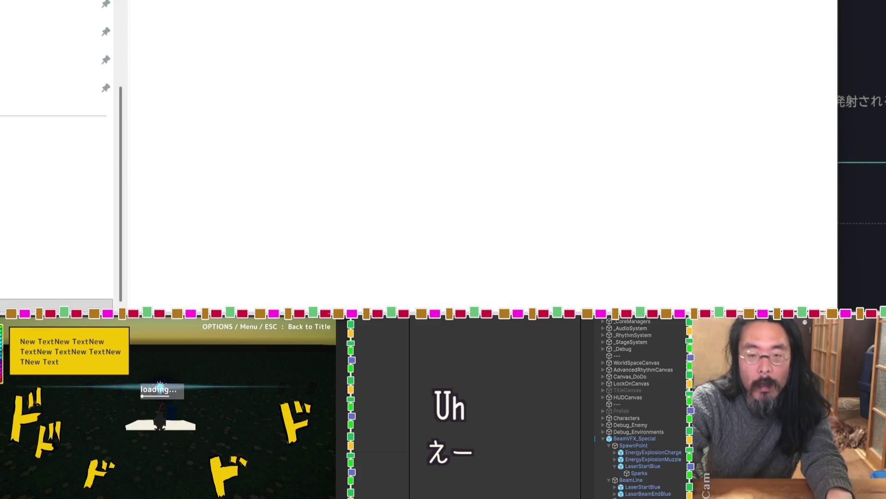
Find quiet-snacking-scott.md in the plans folder sorted newest first, preview it, and attach it to the Claude chat.
left_click(111, 217)
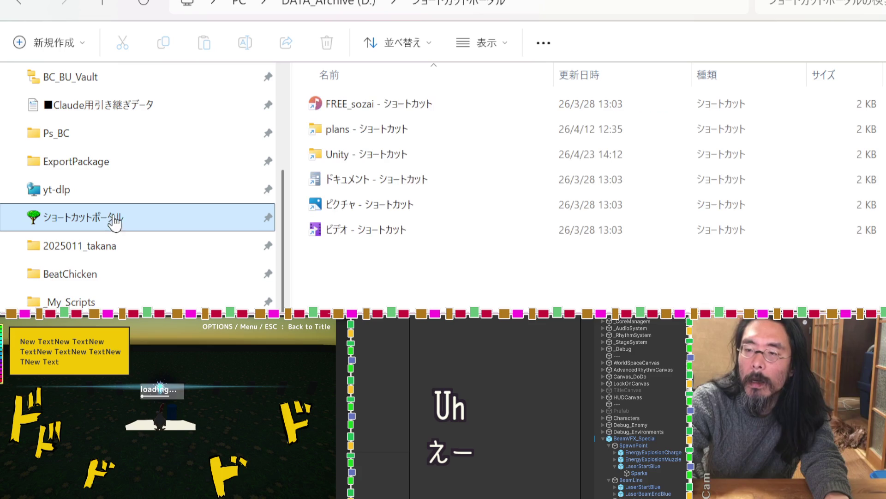
double_click(346, 139)
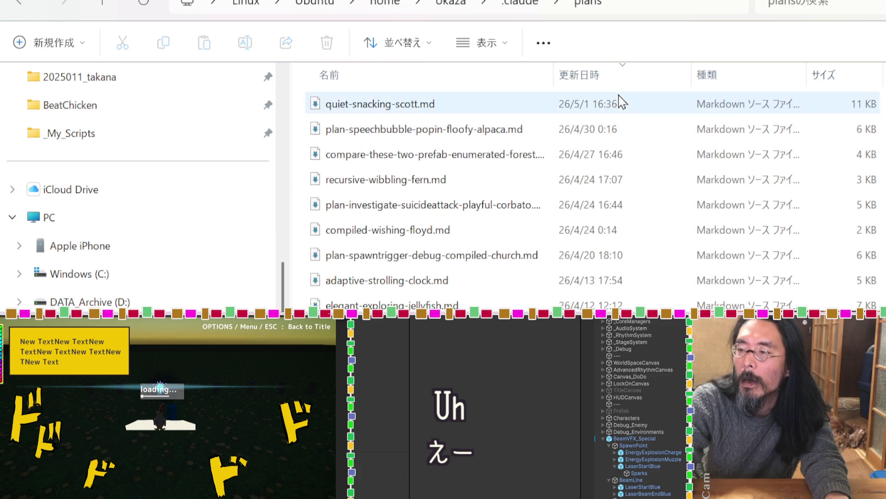
left_click(613, 82)
left_click(610, 84)
double_click(462, 111)
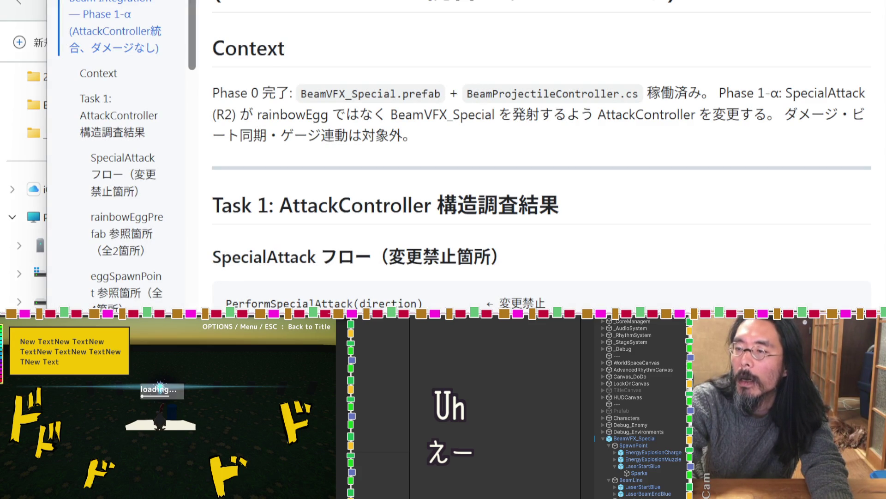
key("Escape")
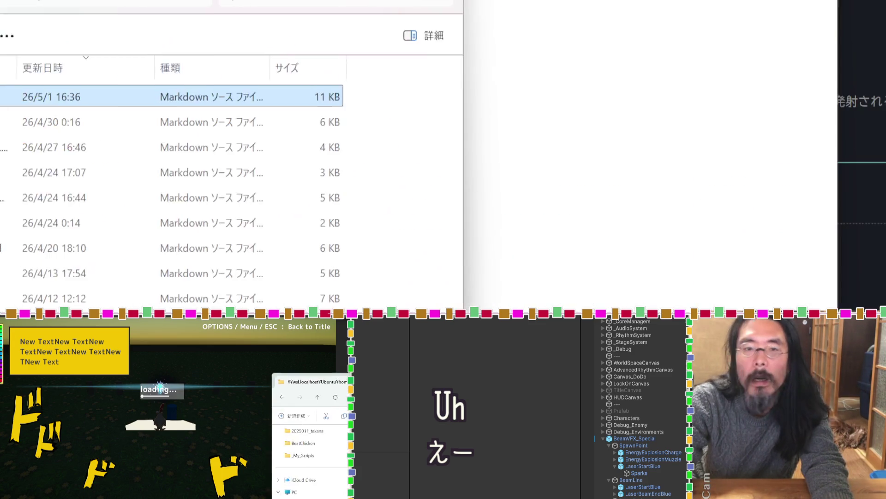
left_click(491, 136)
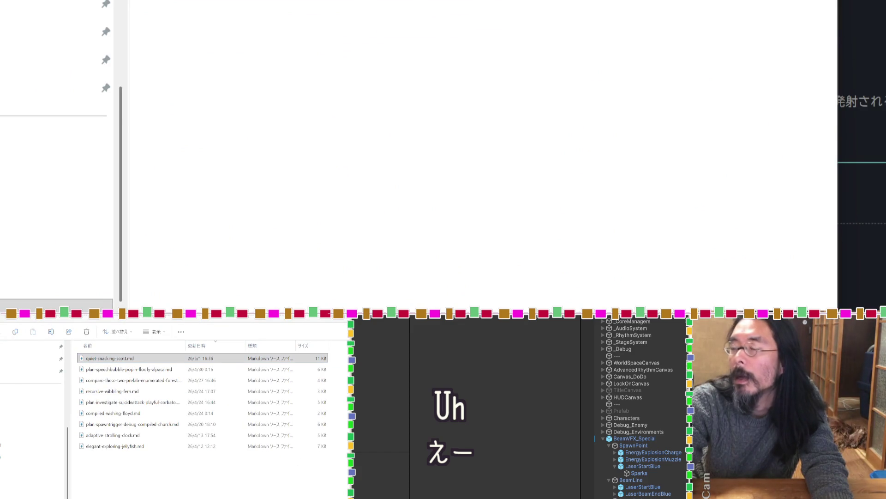
mouse_move(109, 358)
left_mouse_down()
mouse_move(189, 303)
mouse_move(183, 278)
left_mouse_up()
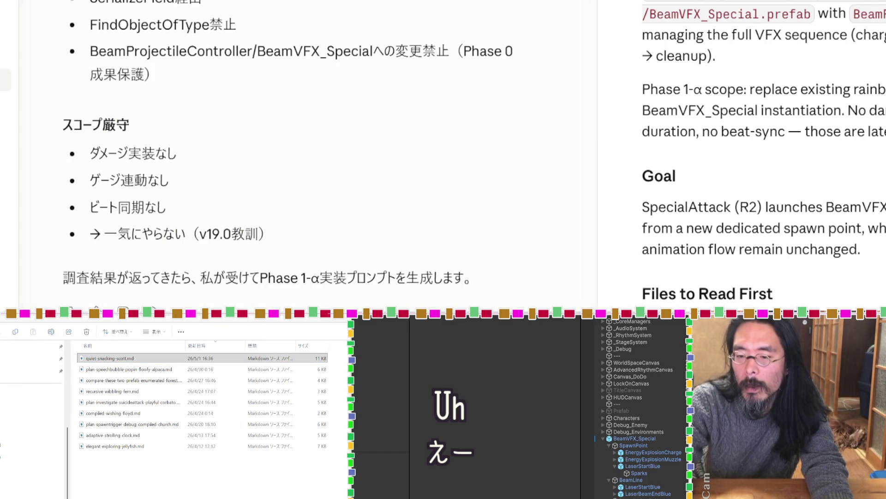
Send the quiet-snacking-scott.md plan and read Claude's review of the vertical-target fallback.
key("Return")
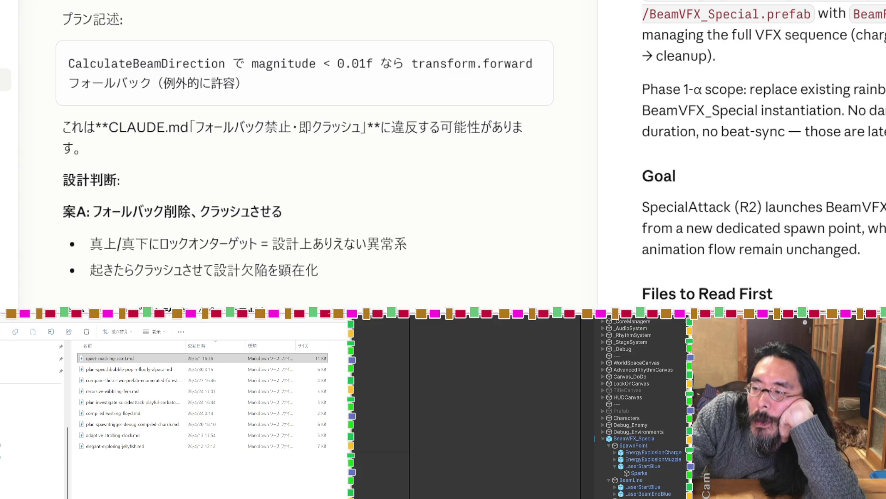
scroll(305, 152, "down", 3)
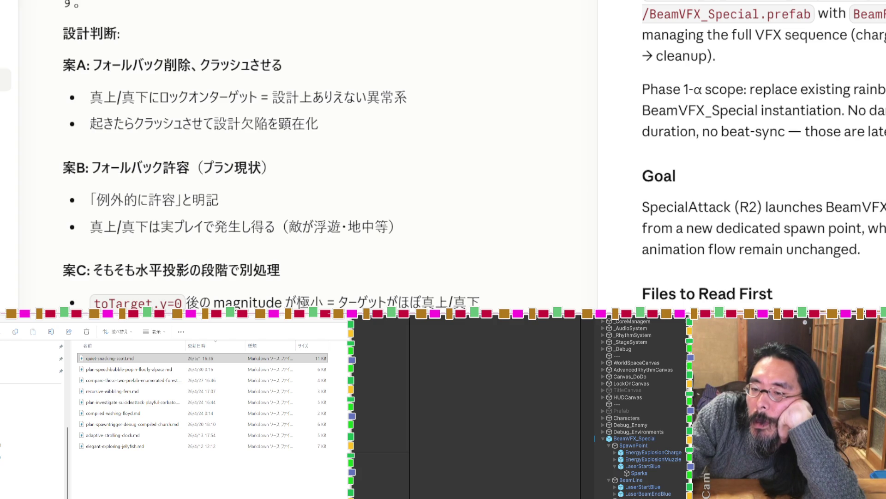
scroll(295, 153, "down", 10)
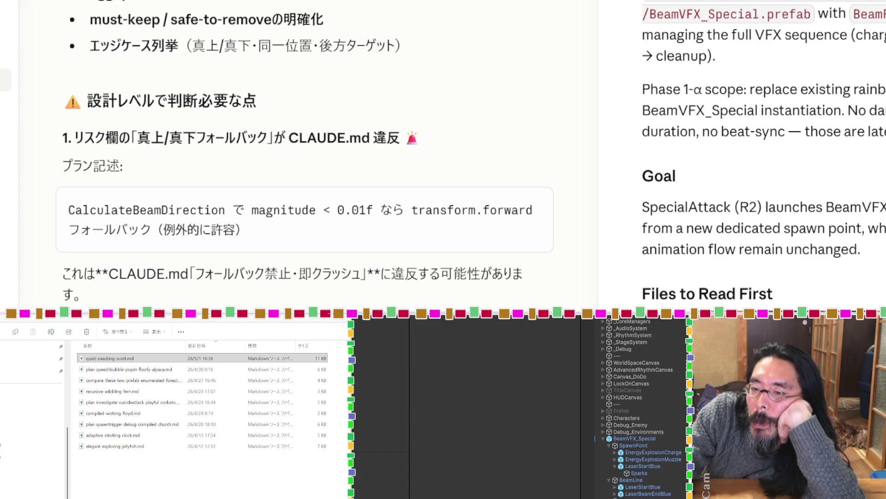
scroll(296, 152, "up", 10)
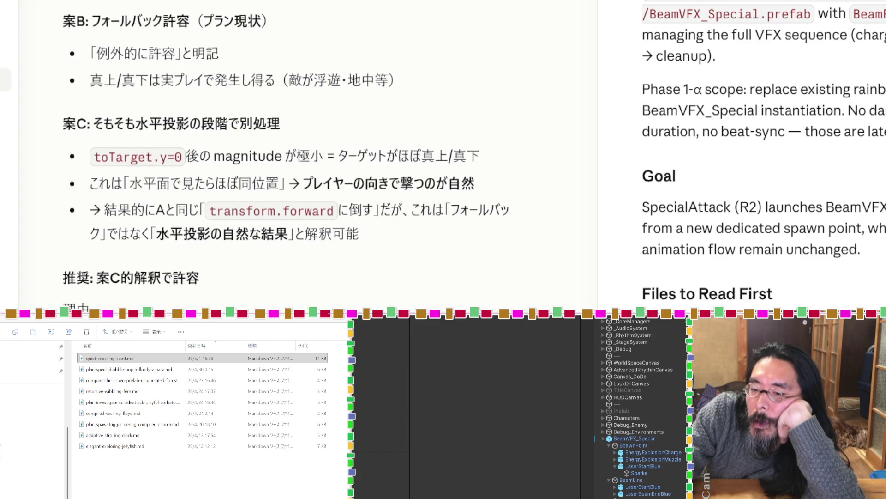
scroll(295, 153, "down", 3)
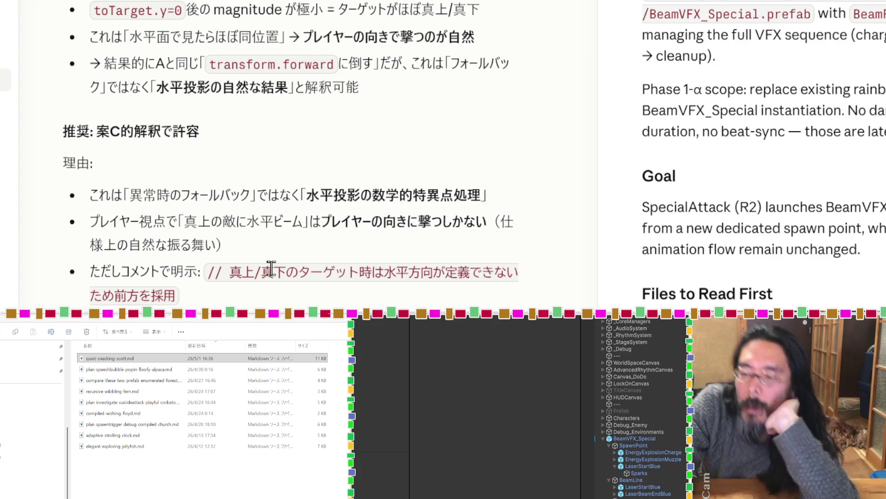
left_click_drag(210, 134, 63, 133)
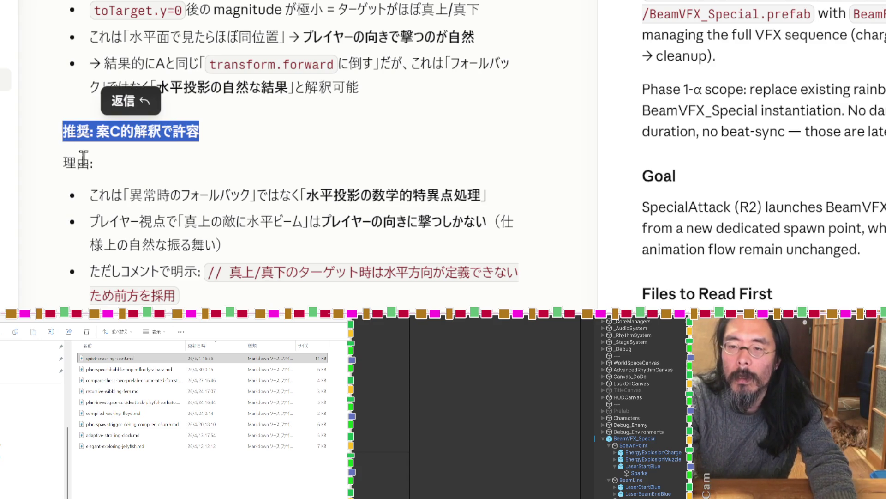
left_click(123, 152)
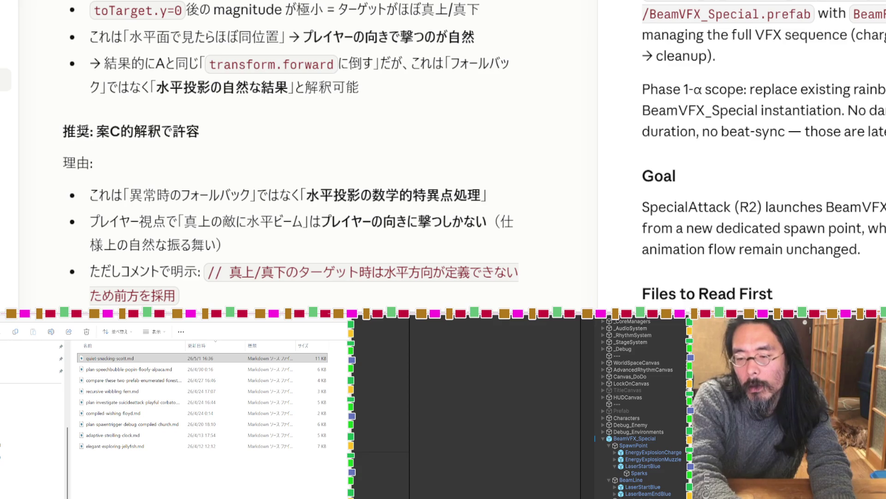
scroll(304, 153, "down", 3)
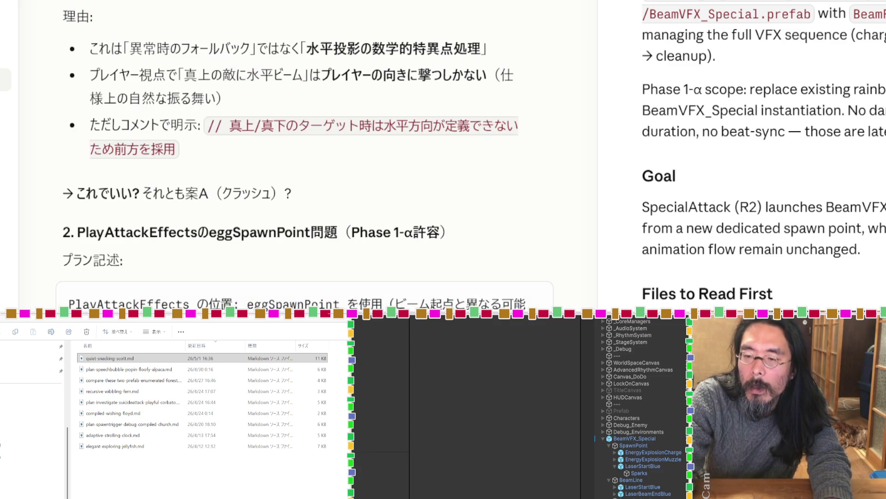
scroll(304, 152, "down", 3)
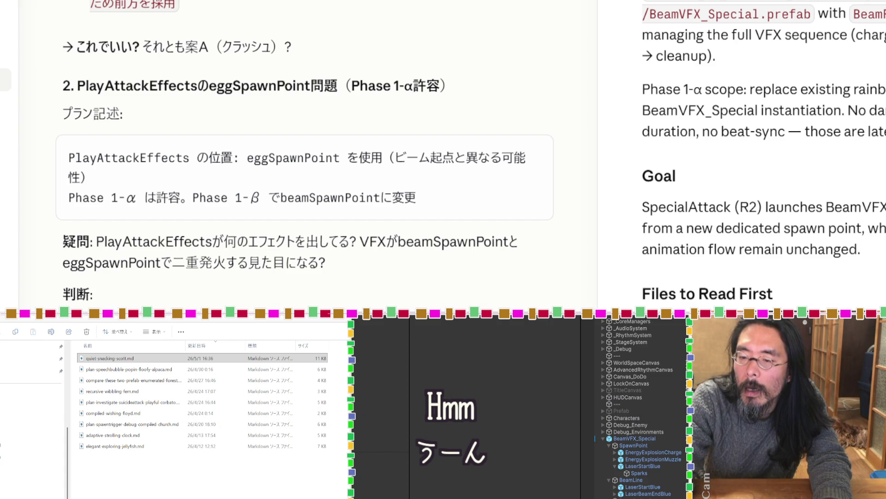
scroll(305, 153, "down", 3)
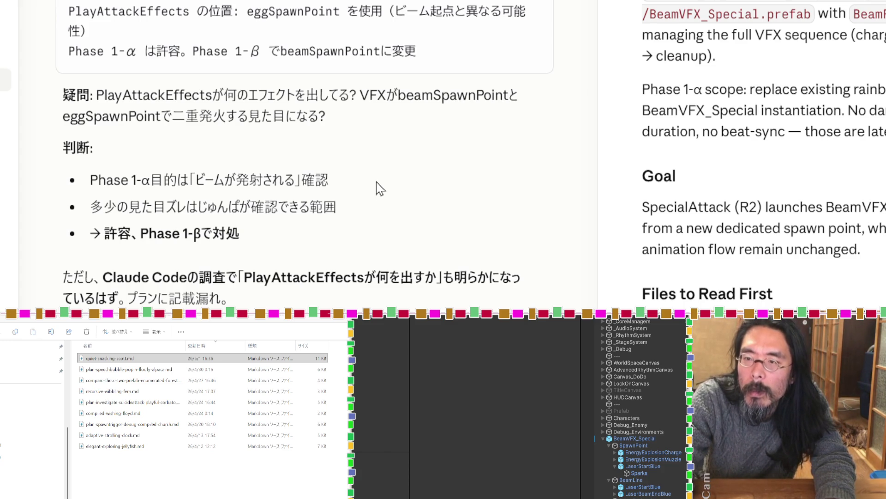
scroll(380, 189, "down", 3)
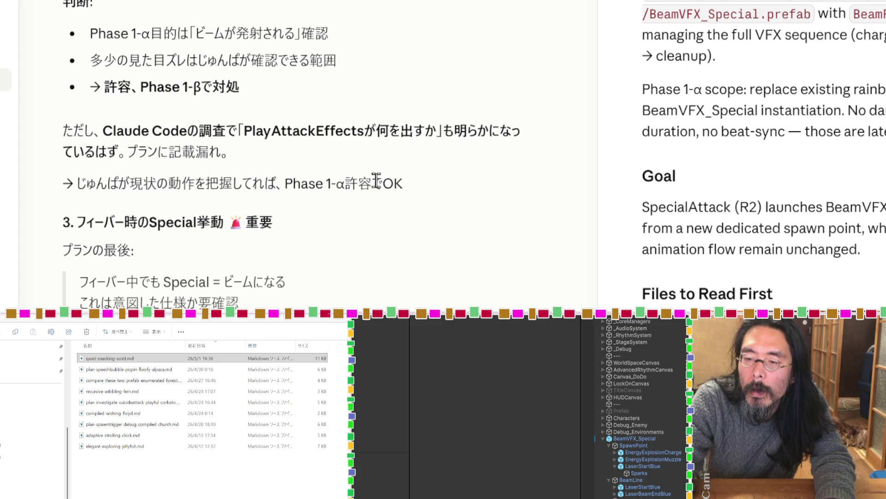
scroll(376, 180, "down", 3)
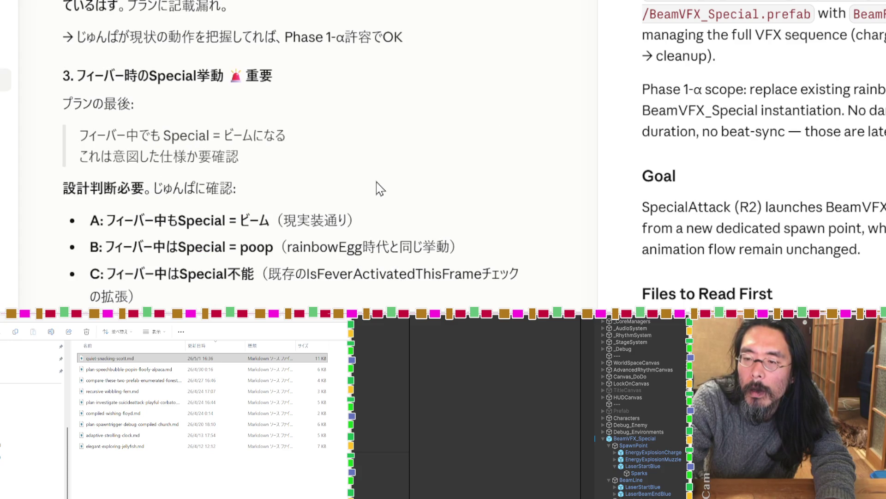
scroll(380, 188, "down", 3)
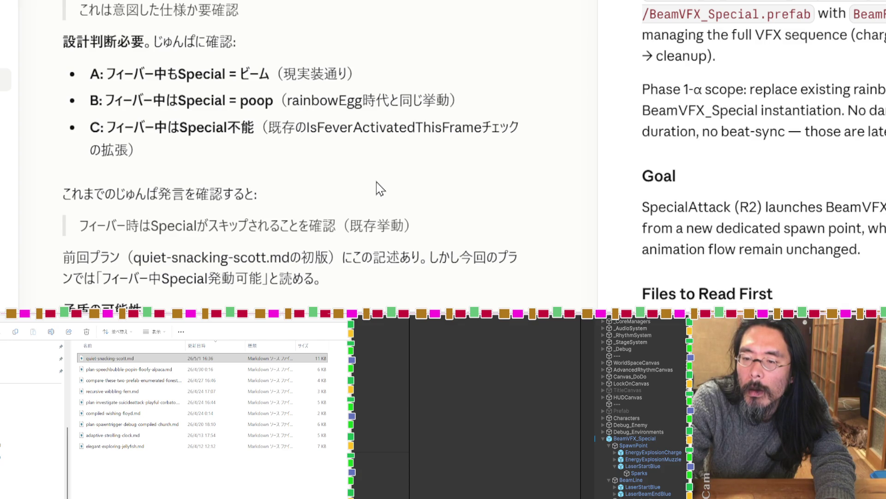
scroll(380, 188, "down", 3)
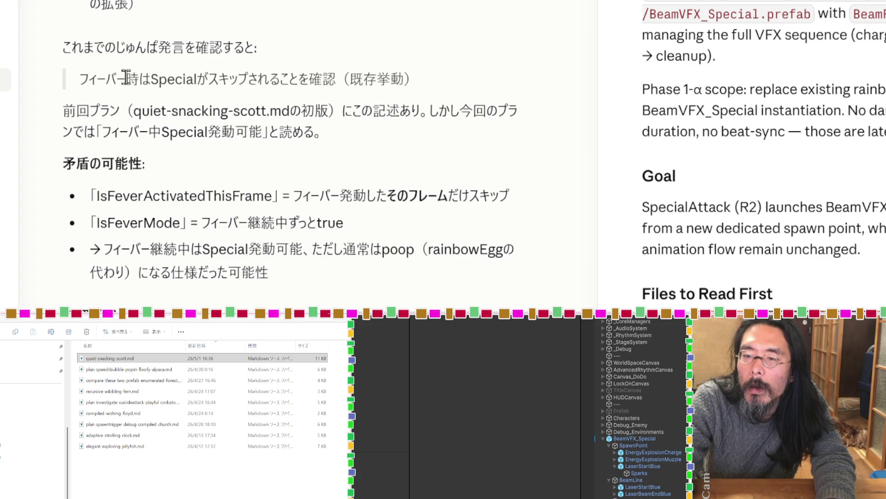
mouse_move(81, 75)
left_mouse_down()
mouse_move(199, 79)
mouse_move(78, 78)
left_mouse_up()
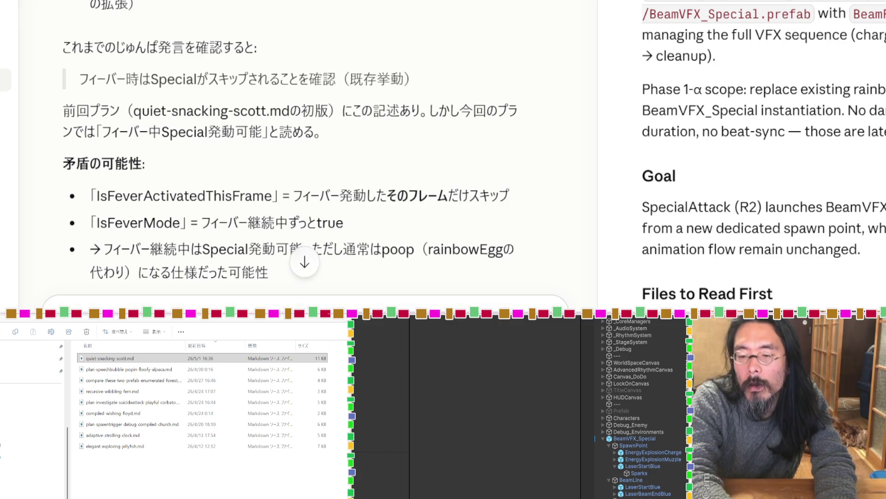
scroll(283, 129, "down", 8)
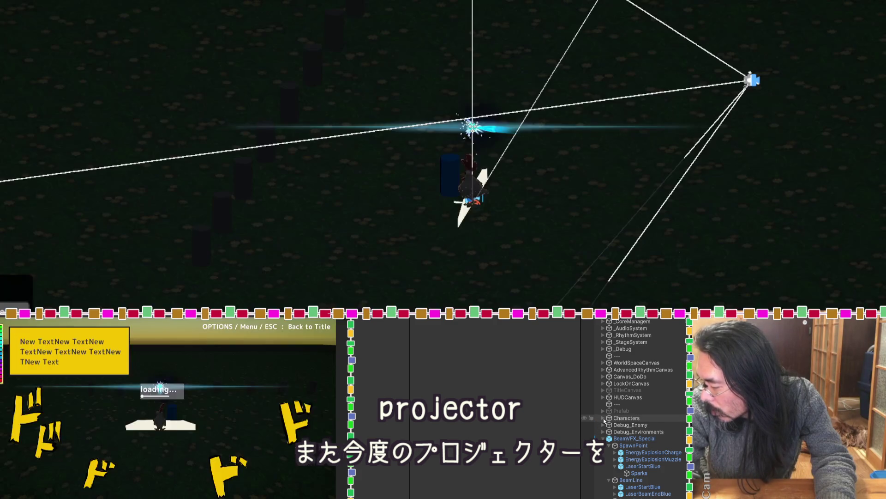
left_click(605, 419)
Select BeatChicken and confirm On Projectile Spawned is empty, then select Claude's OnProjectileSpawned sentence.
left_click(607, 424)
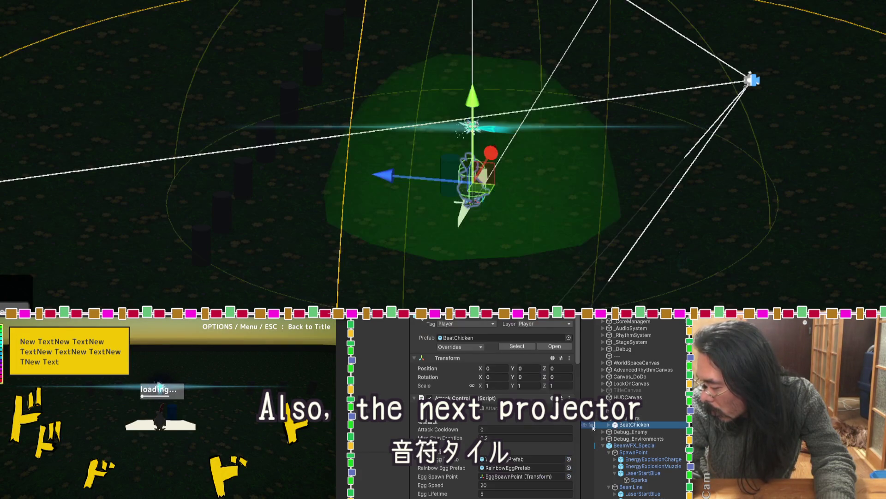
scroll(449, 421, "down", 10)
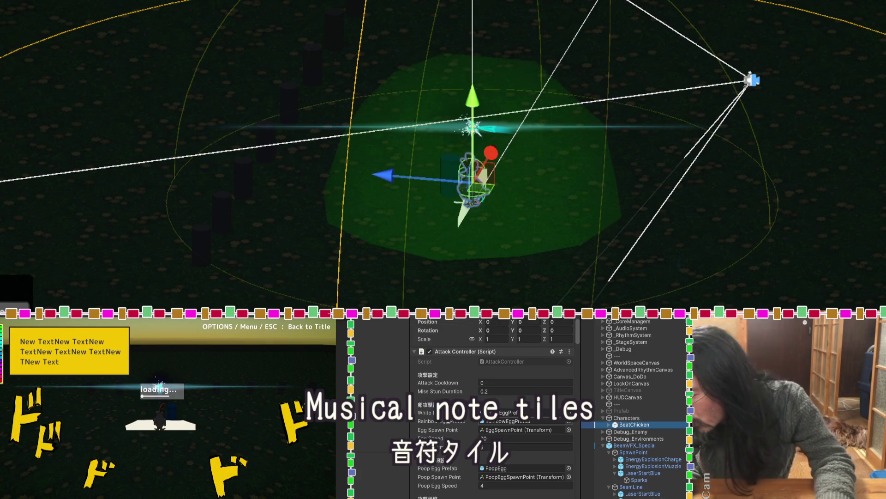
scroll(448, 421, "down", 8)
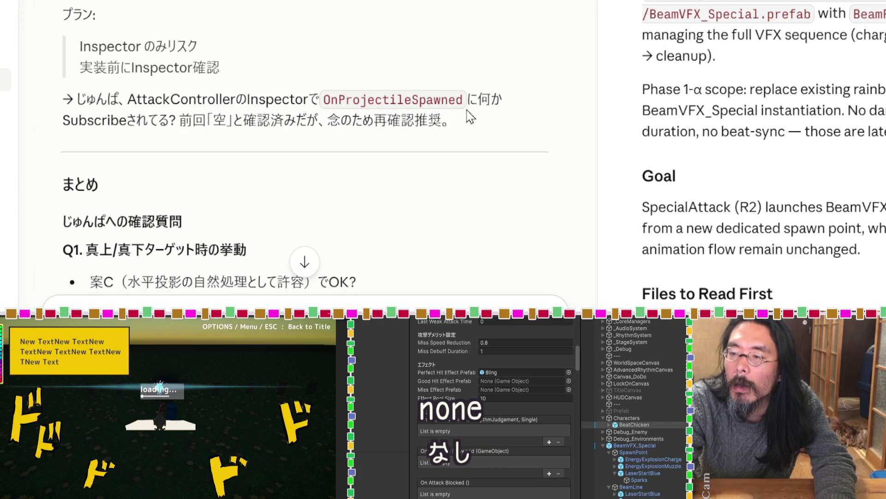
left_click_drag(465, 102, 129, 100)
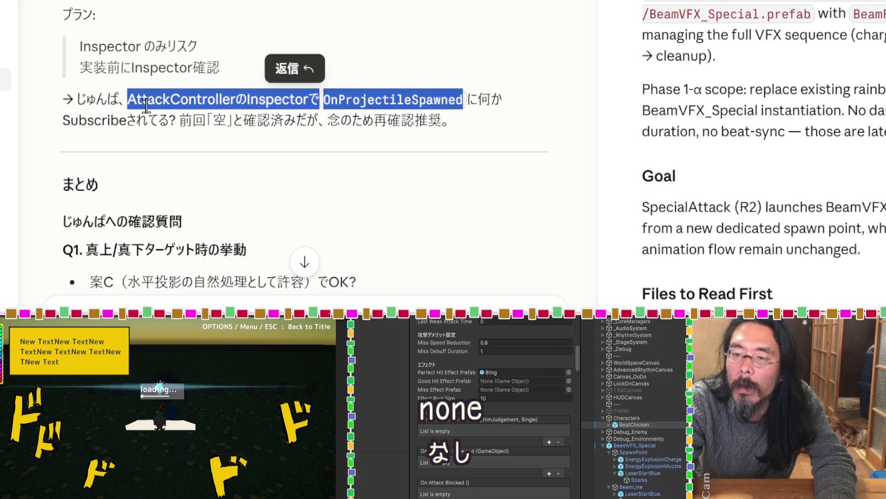
Quote the OnProjectileSpawned sentence into the reply draft, then start Play mode in Unity.
left_click(295, 69)
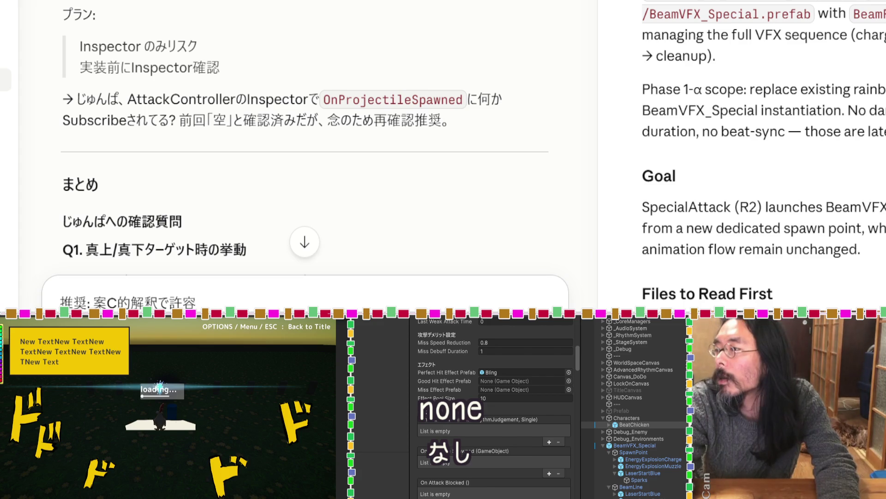
key("alt+Tab")
key("ctrl+p")
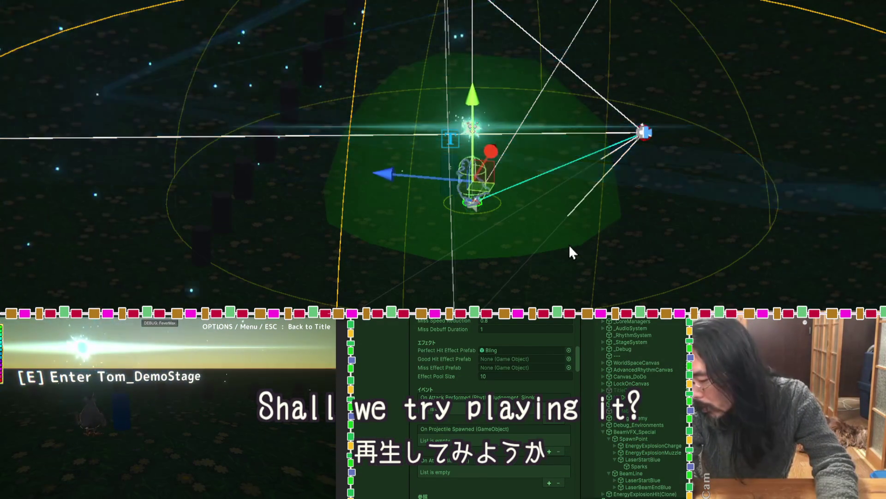
Enter Tom_DemoStage, inspect BeatChicken's attack settings and event lists, then exit Play mode.
left_click(570, 250)
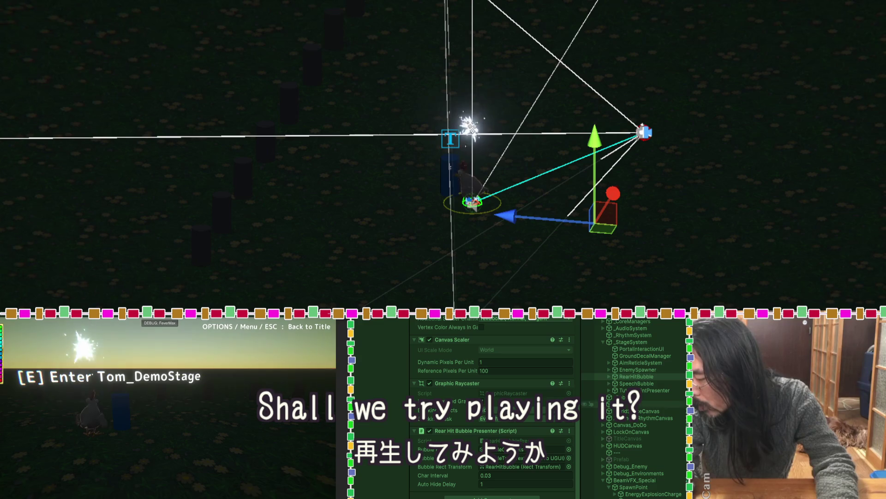
scroll(635, 406, "down", 3)
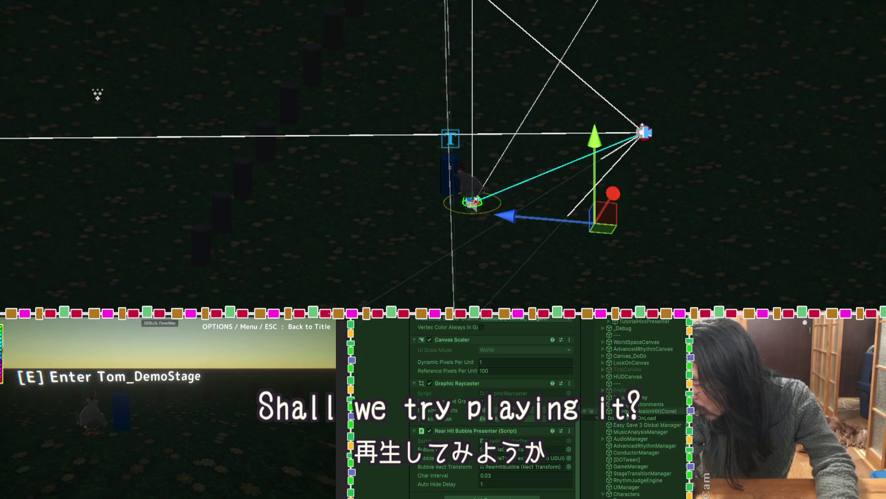
key("e")
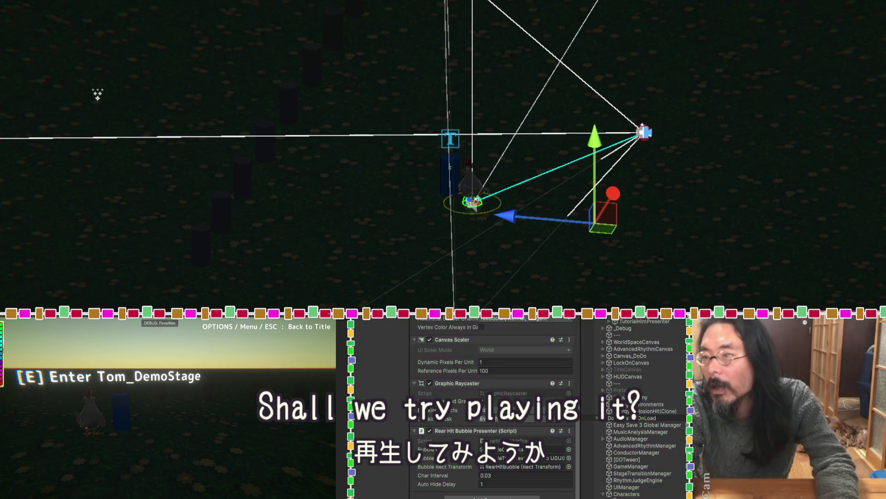
left_click(633, 417)
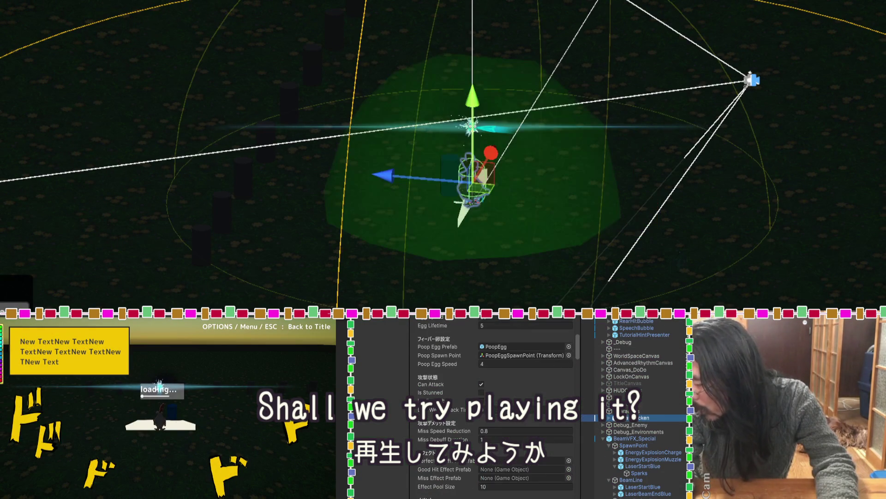
scroll(447, 367, "down", 10)
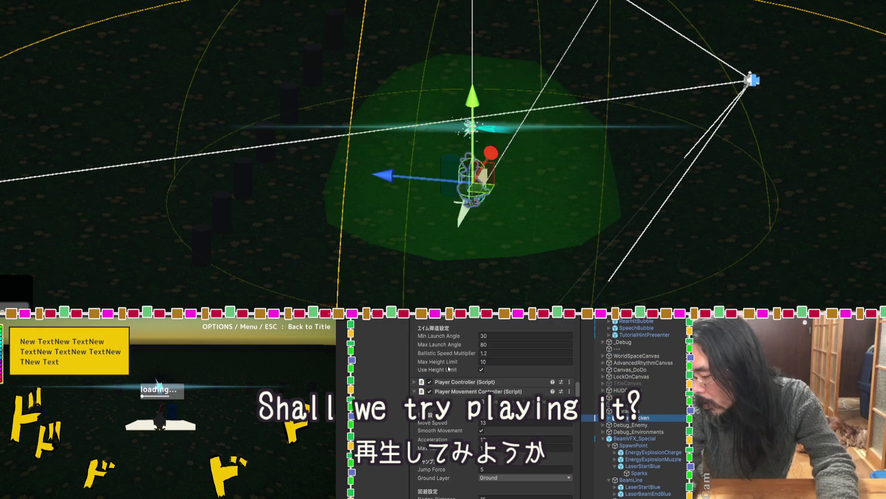
scroll(448, 367, "up", 5)
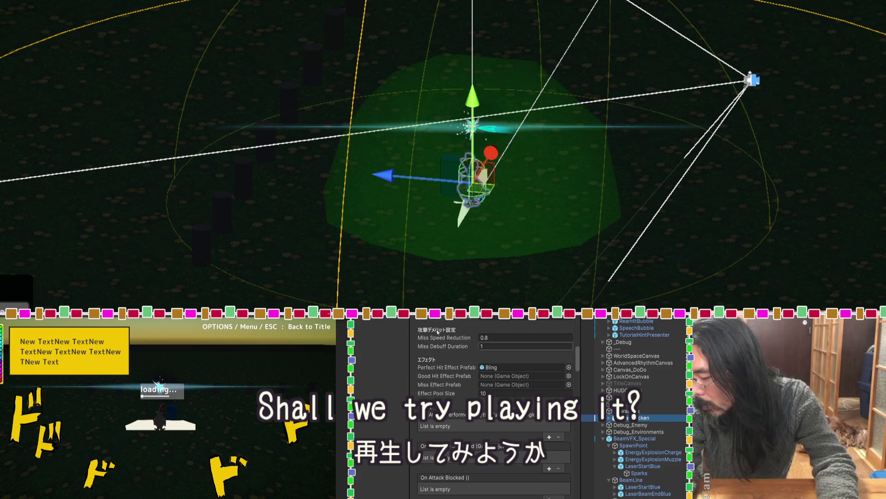
key("ctrl+p")
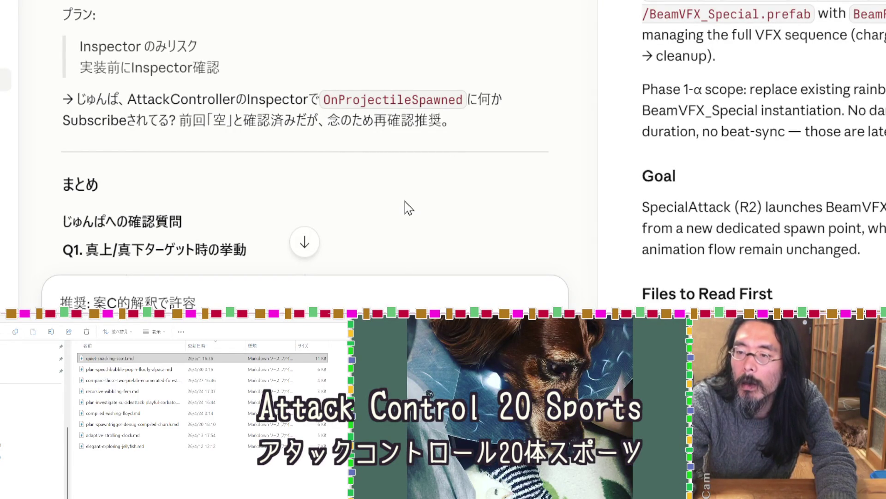
scroll(406, 208, "down", 5)
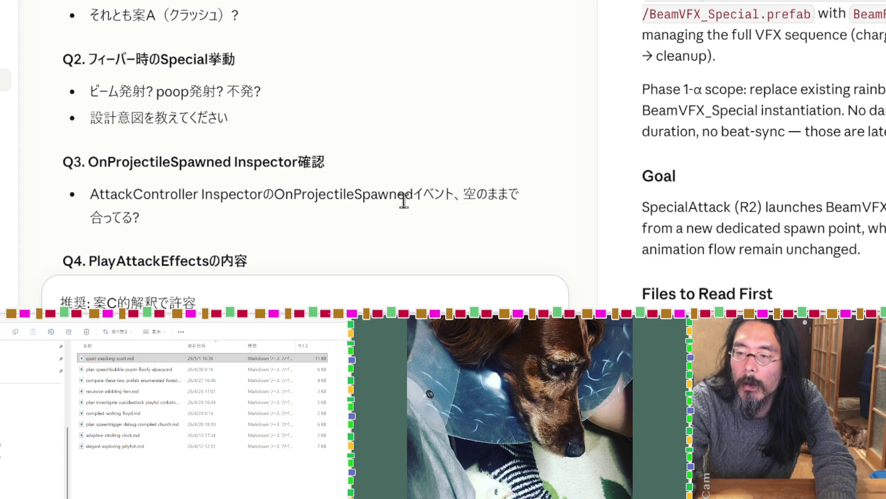
scroll(404, 200, "down", 3)
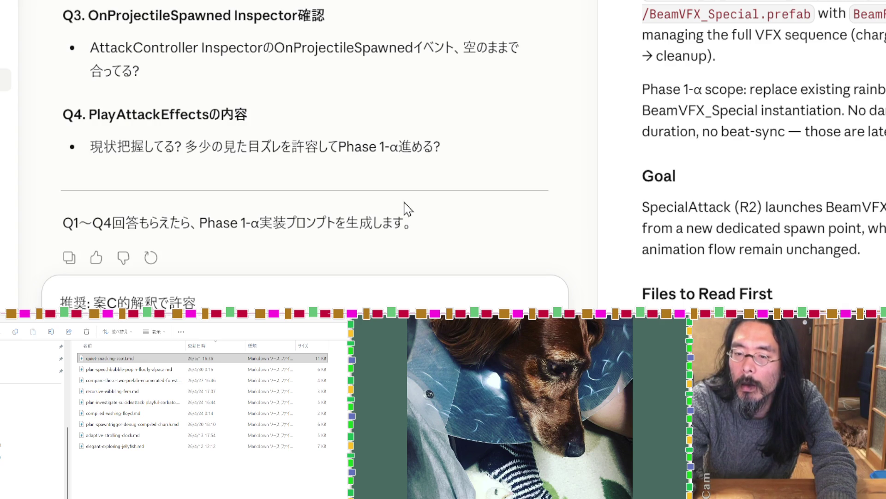
key("Return")
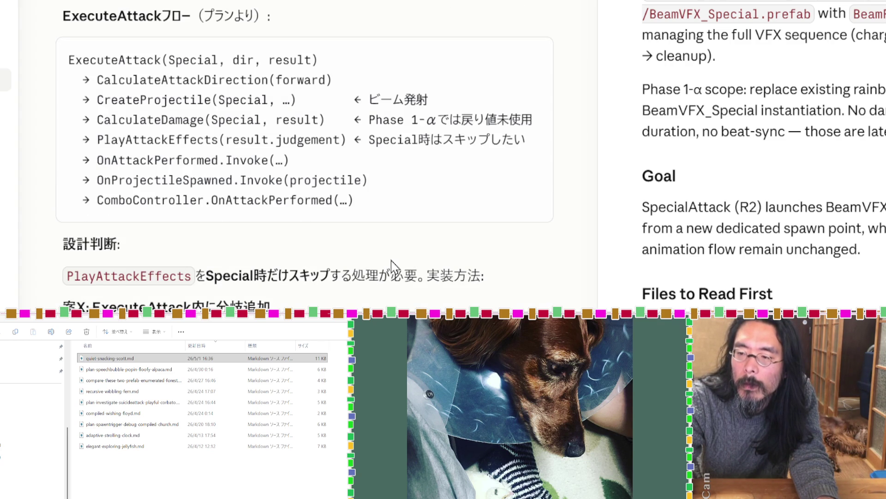
Follow Claude's response as the Phase 1-α implementation prompt artifact generates.
scroll(391, 265, "down", 3)
scroll(394, 266, "down", 6)
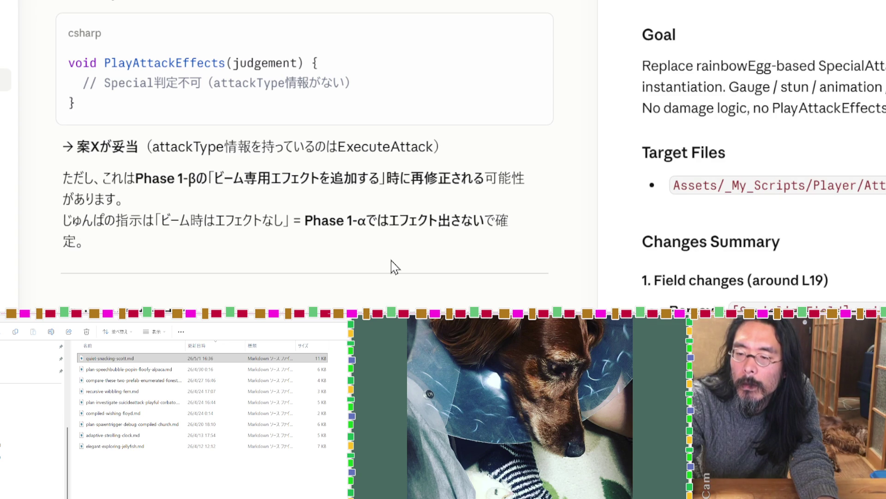
scroll(394, 267, "down", 10)
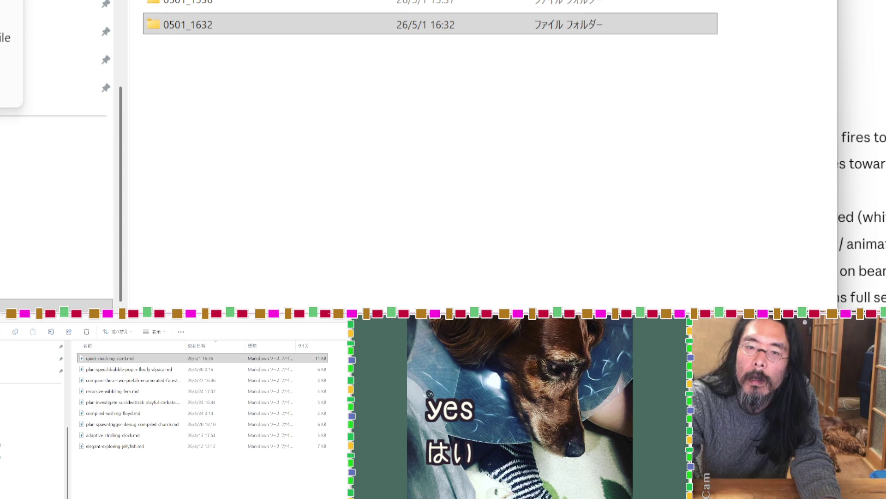
Create a new folder in File Explorer, then review Claude's key decisions and next-steps summary.
key("ctrl+shift+n")
key("Return")
key("Return")
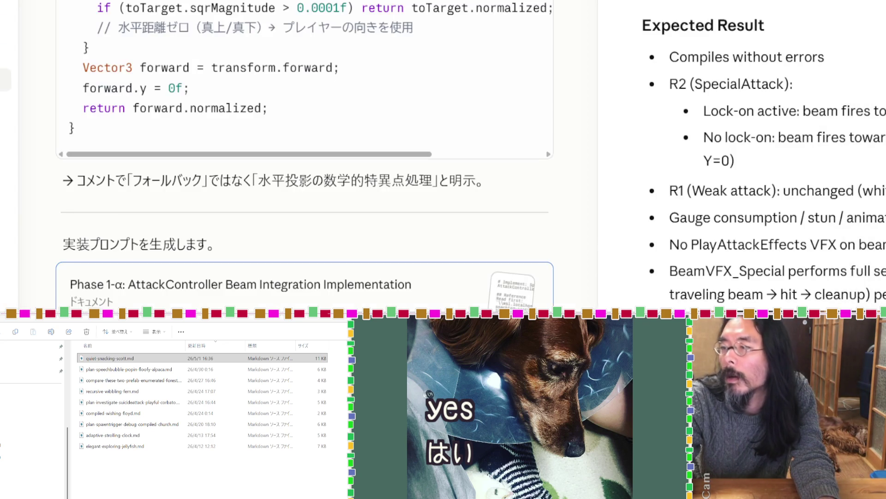
scroll(422, 65, "down", 5)
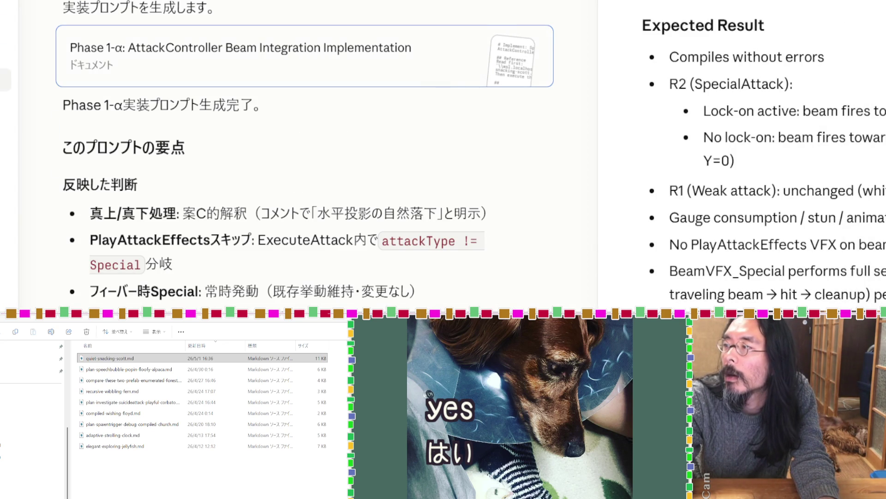
scroll(761, 162, "up", 10)
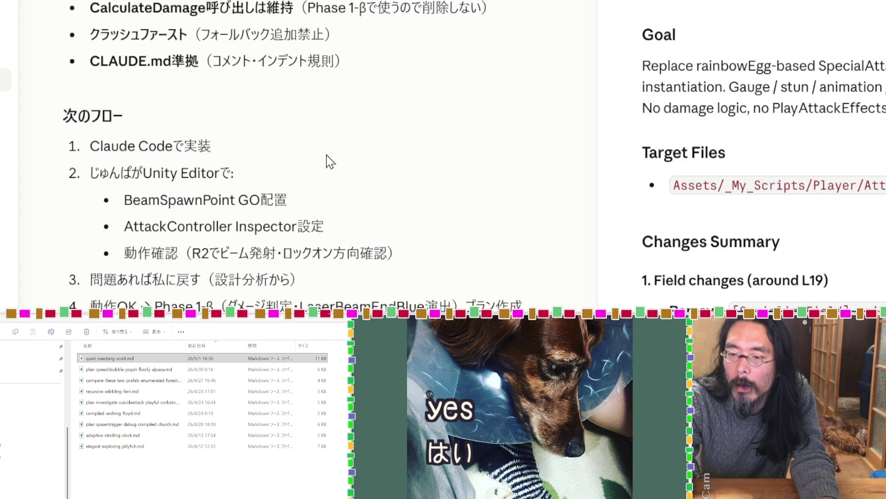
scroll(326, 155, "down", 1)
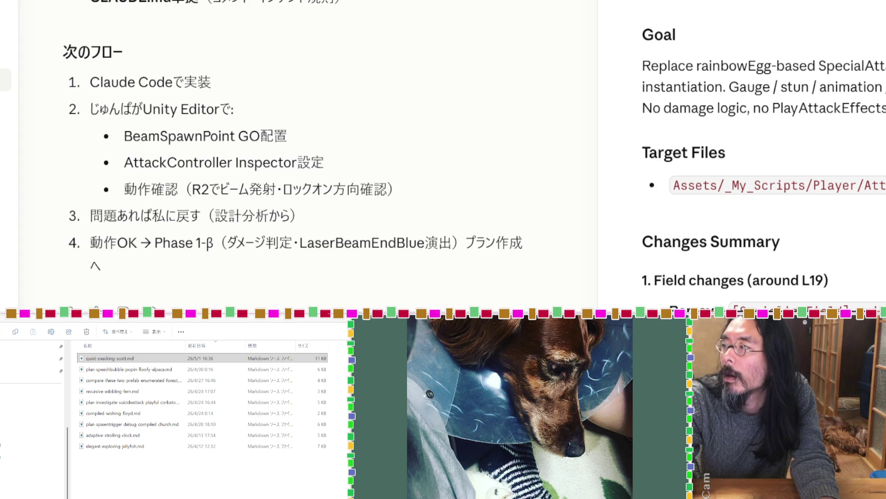
Bring up the earlier AttackController plan at its Inspector assignments and verification steps.
key("alt+Tab")
scroll(870, 212, "down", 15)
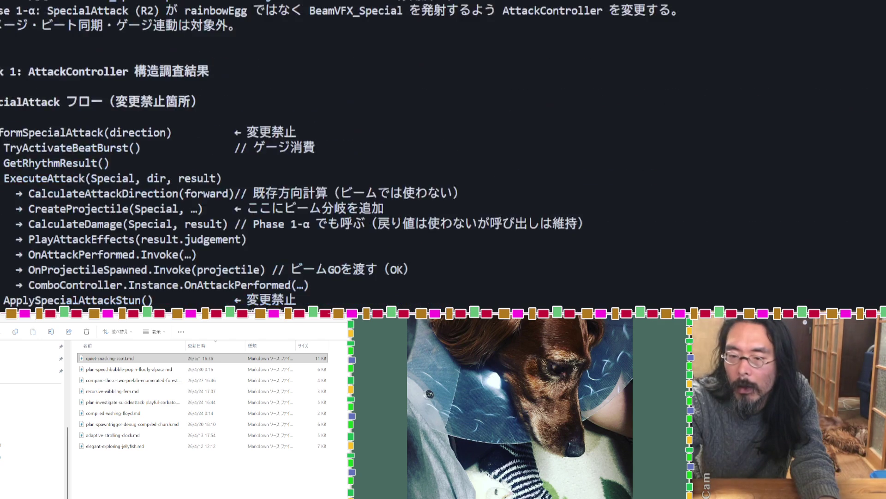
scroll(824, 255, "down", 15)
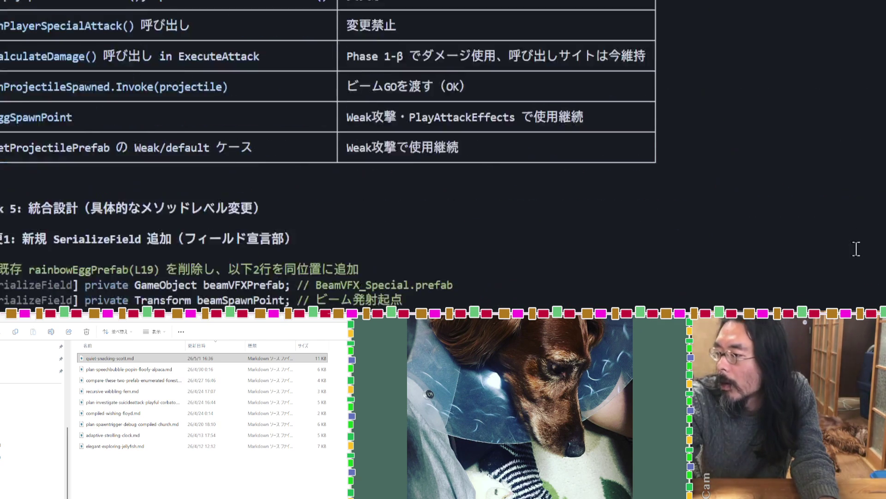
scroll(824, 255, "down", 15)
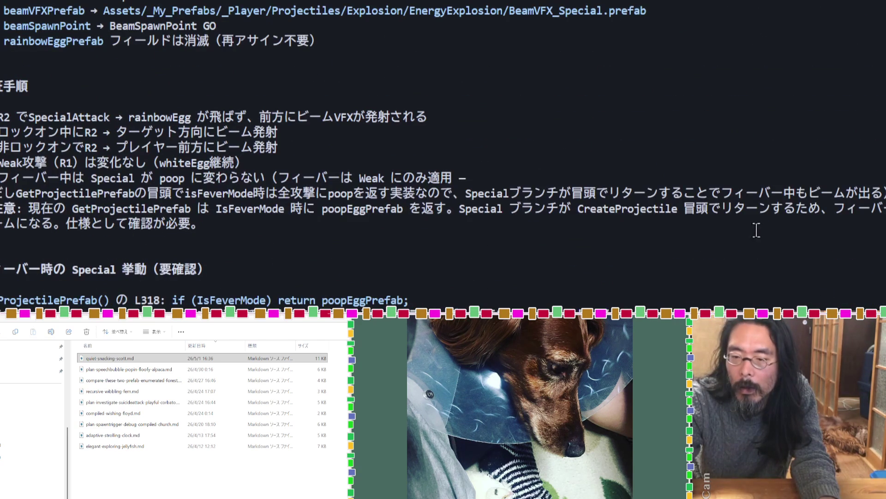
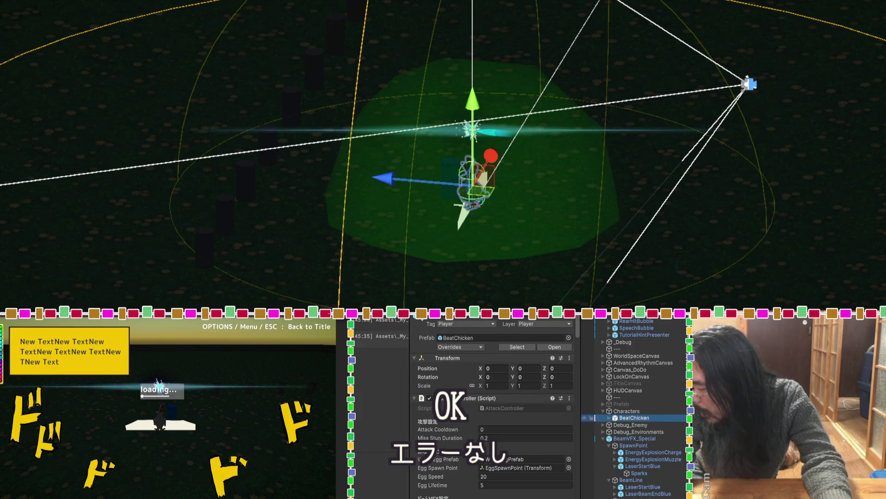
Open the BeatChicken prefab in Prefab Mode and bring up its Hierarchy context menu.
double_click(634, 417)
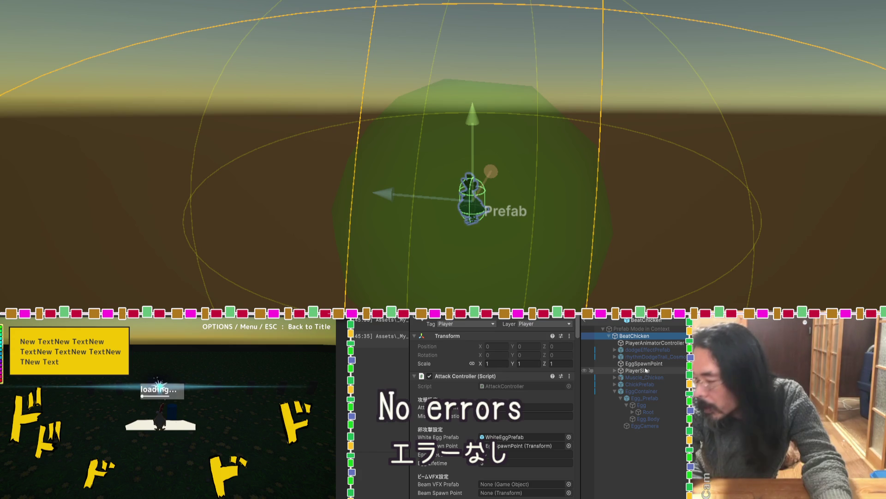
right_click(641, 338)
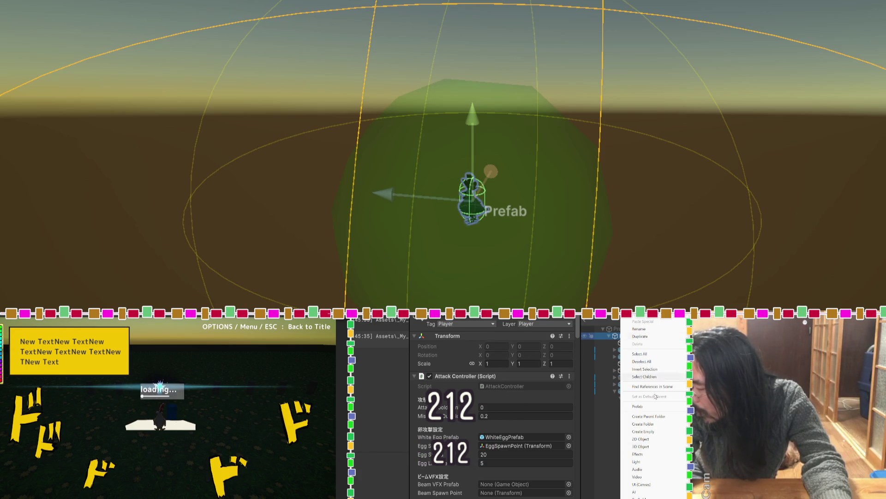
Create an empty child named BeamSpawnPoint and place it right after EggSpawnPoint.
left_click(648, 431)
type("BeamSpawnPoint")
left_click(638, 445)
left_click_drag(646, 432, 626, 370)
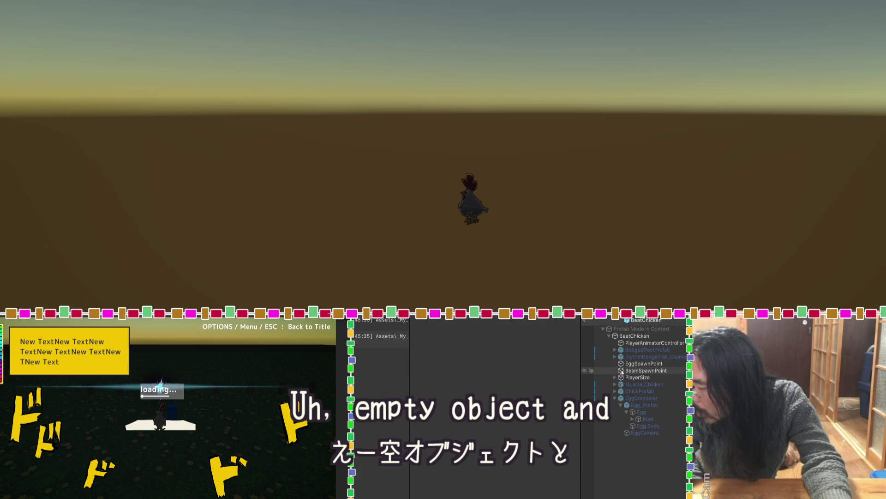
Move BeamSpawnPoint up and forward in front of the chicken, using EggSpawnPoint as reference.
left_click(621, 370)
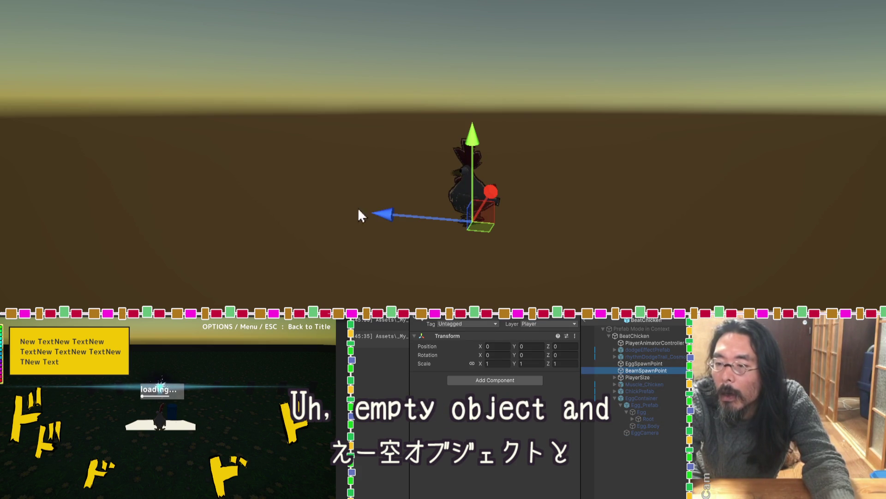
left_click(409, 234)
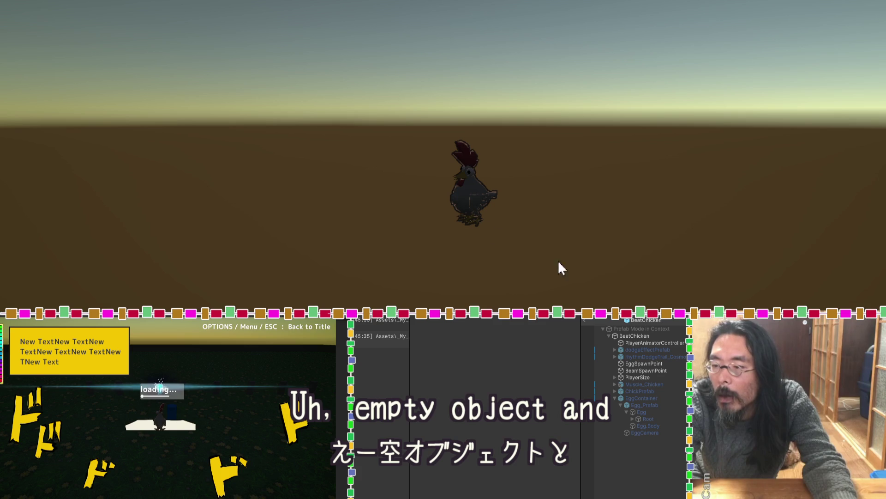
left_click(643, 365)
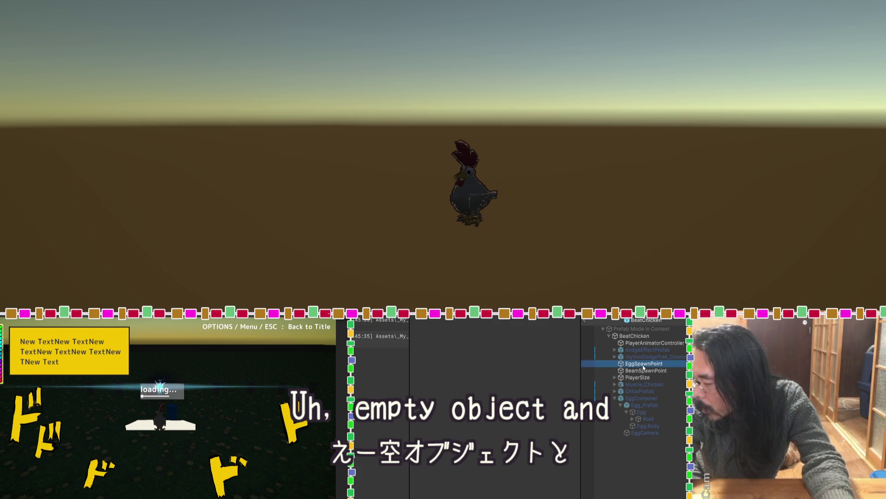
left_click(643, 370)
left_click_drag(476, 139, 476, 37)
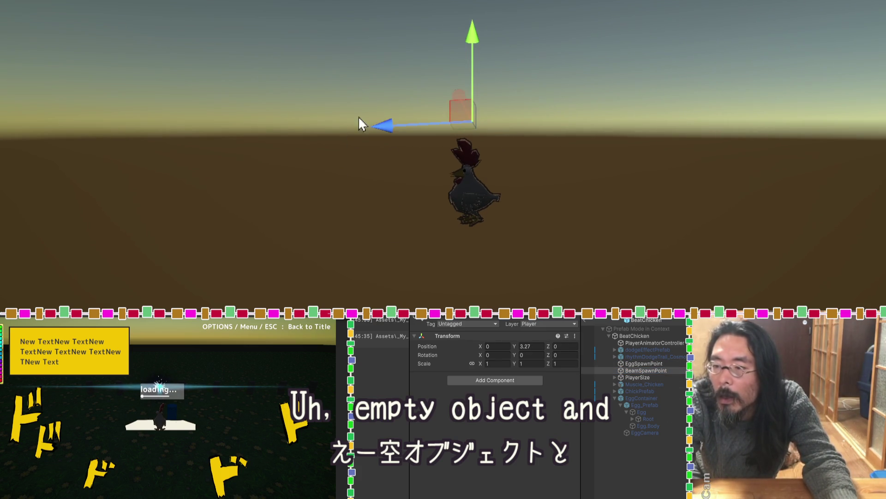
mouse_move(384, 126)
left_mouse_down()
mouse_move(305, 127)
mouse_move(329, 127)
left_mouse_up()
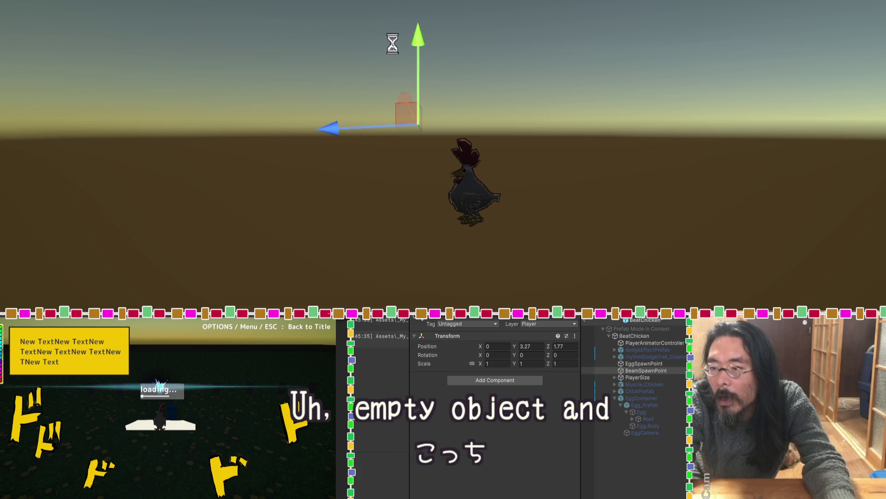
left_click_drag(422, 39, 420, 91)
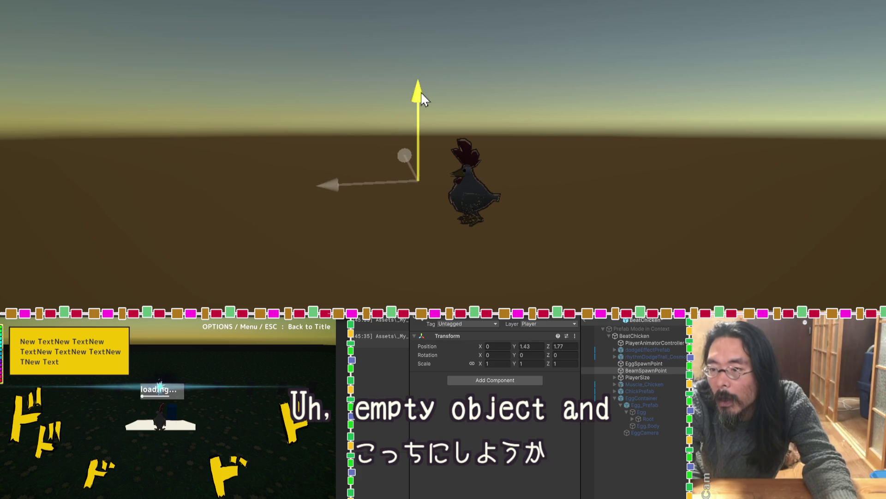
Fine-tune BeamSpawnPoint to position 0, 2.27, 1.53, then exit Prefab Mode.
mouse_move(392, 253)
left_mouse_down("alt")
mouse_move(583, 251)
mouse_move(509, 225)
left_mouse_up("alt")
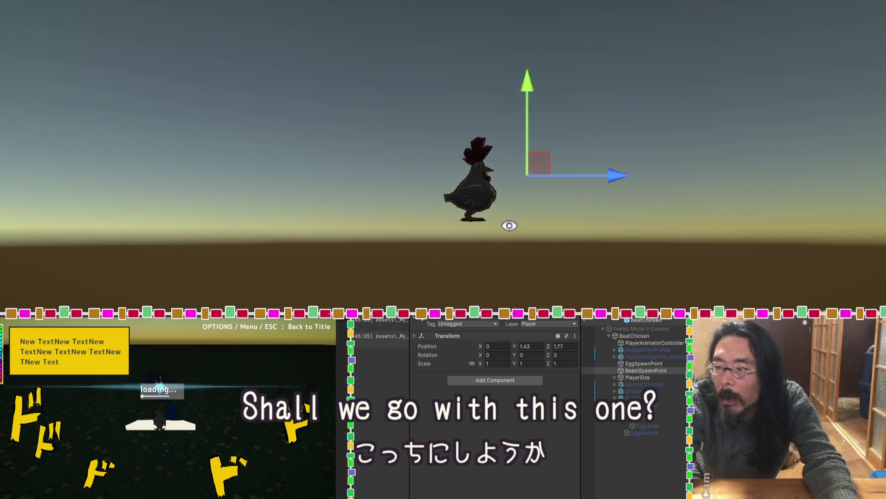
left_click_drag(527, 85, 527, 63)
left_click_drag(618, 152, 608, 155)
left_click_drag(523, 62, 522, 58)
mouse_move(554, 107)
left_mouse_down()
mouse_move(411, 253)
mouse_move(307, 294)
mouse_move(305, 310)
left_mouse_up()
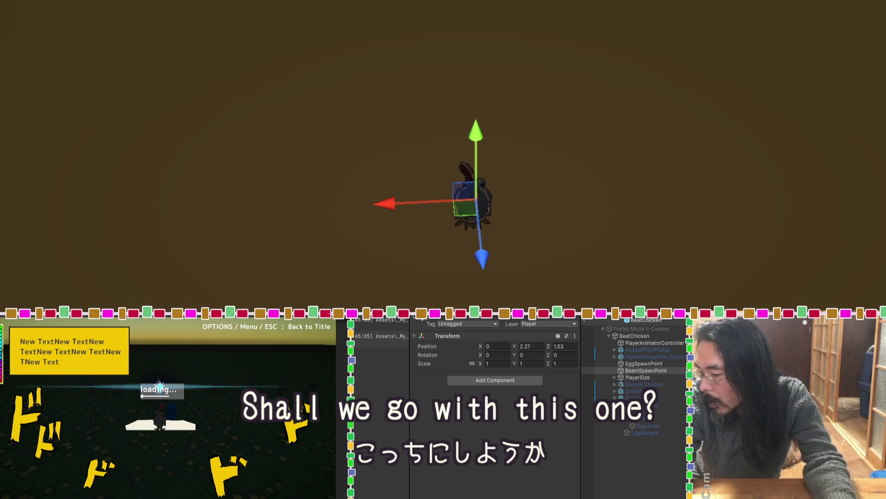
left_click(585, 323)
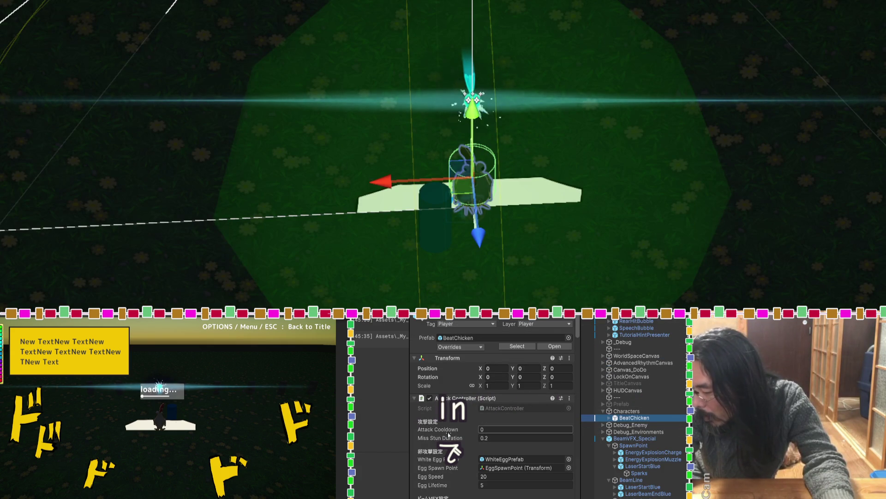
Select BeamVFX_Special and review its Transform override on the EnergyExplosionBullet child.
scroll(448, 435, "down", 1)
scroll(448, 435, "down", 3)
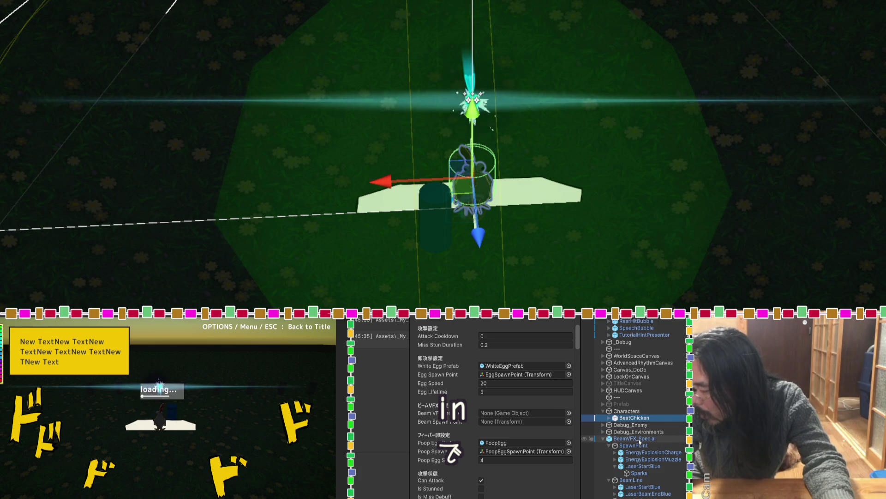
left_click(640, 438)
scroll(638, 460, "down", 3)
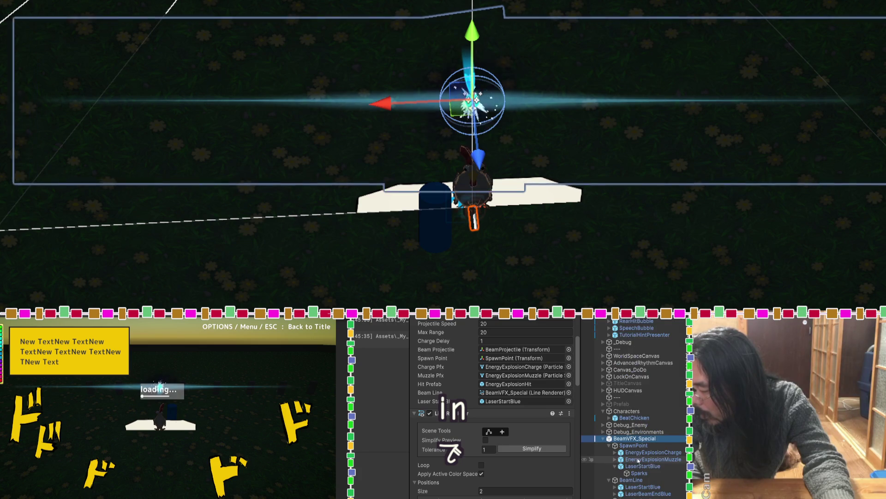
scroll(424, 366, "up", 5)
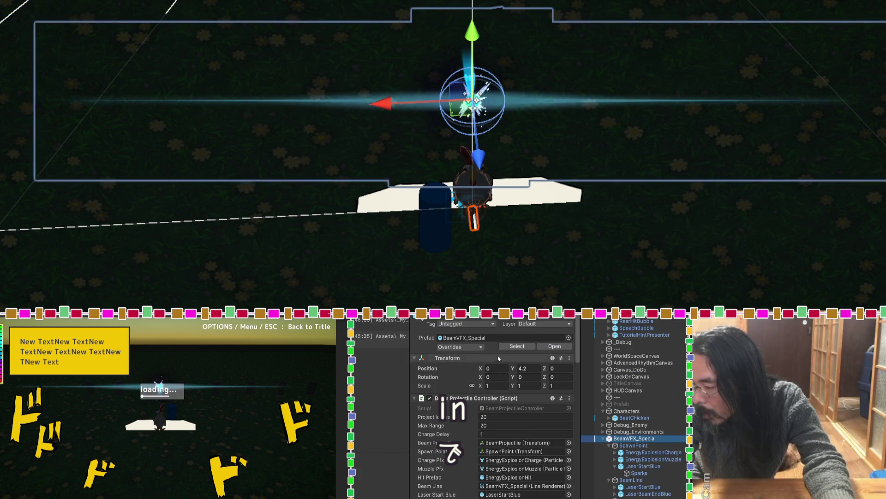
left_click(482, 347)
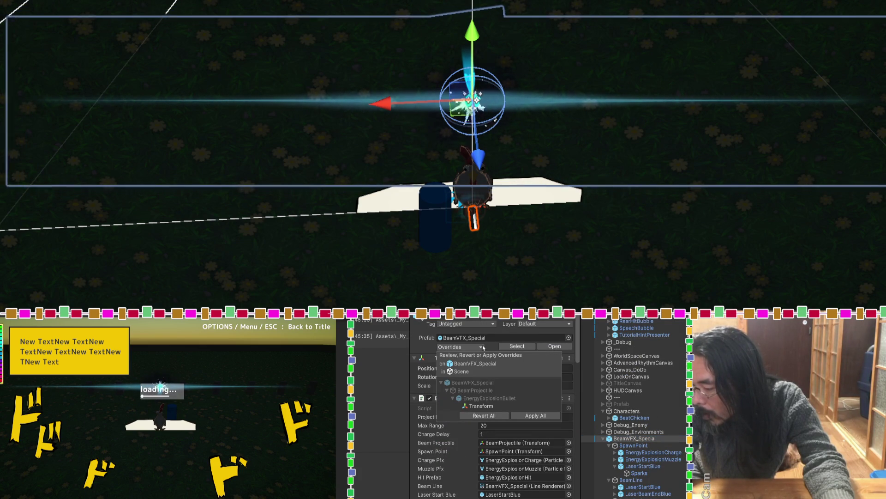
Set BeamVFX_Special's Position Y to 0 and inspect its Beam material (tiling X 0.25, scroll -5).
left_click(453, 445)
left_click(527, 368)
type("0")
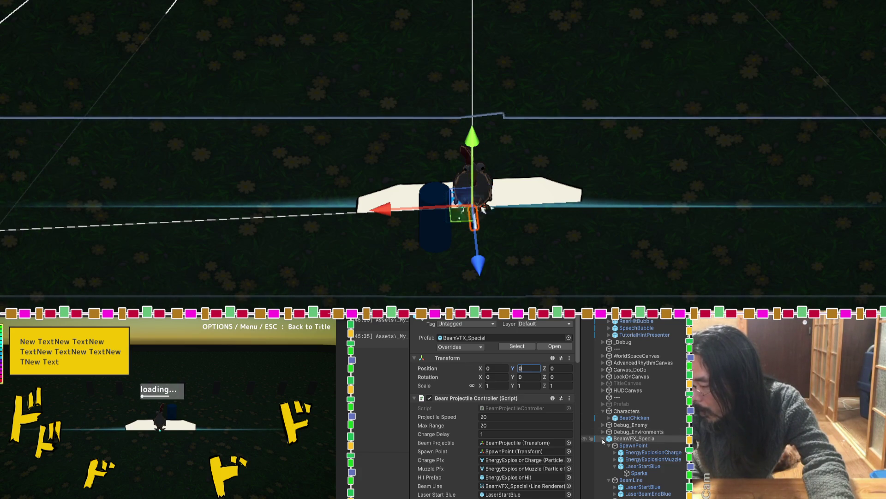
scroll(441, 431, "down", 10)
scroll(441, 429, "down", 5)
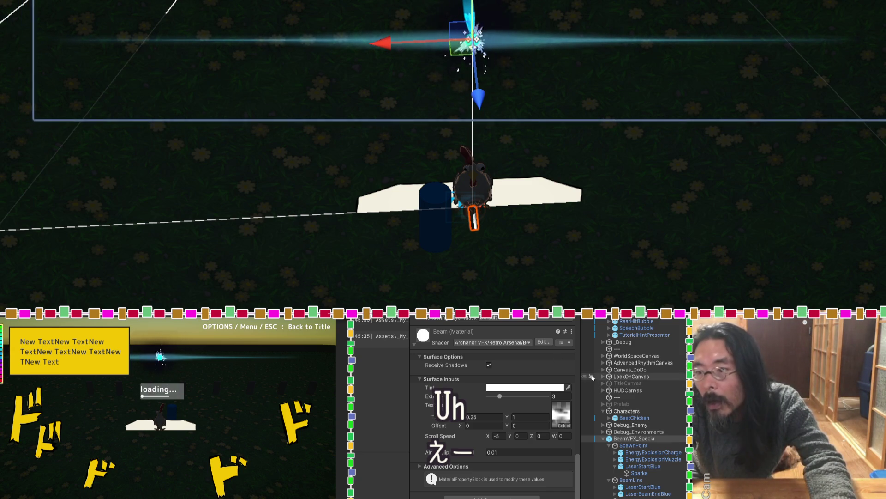
scroll(642, 381, "up", 5)
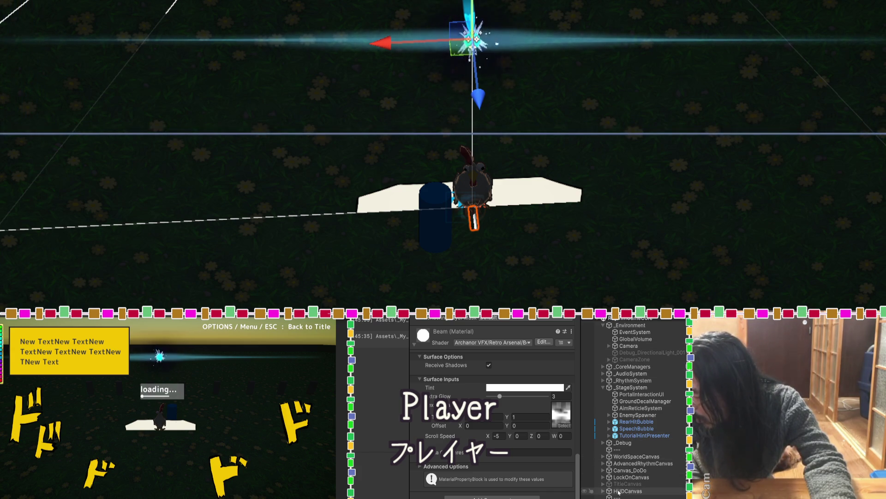
Select BeatChicken to view its Attack Controller settings, including enemy bias strength 0.4.
scroll(618, 492, "down", 5)
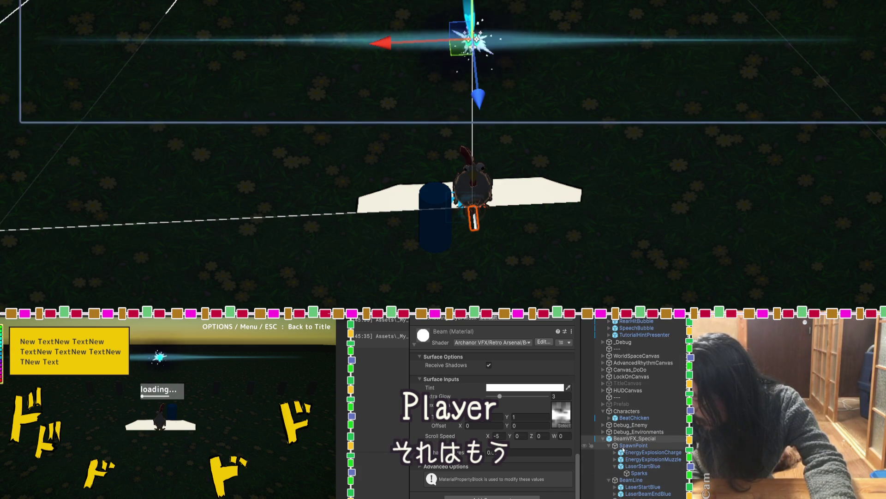
left_click(634, 417)
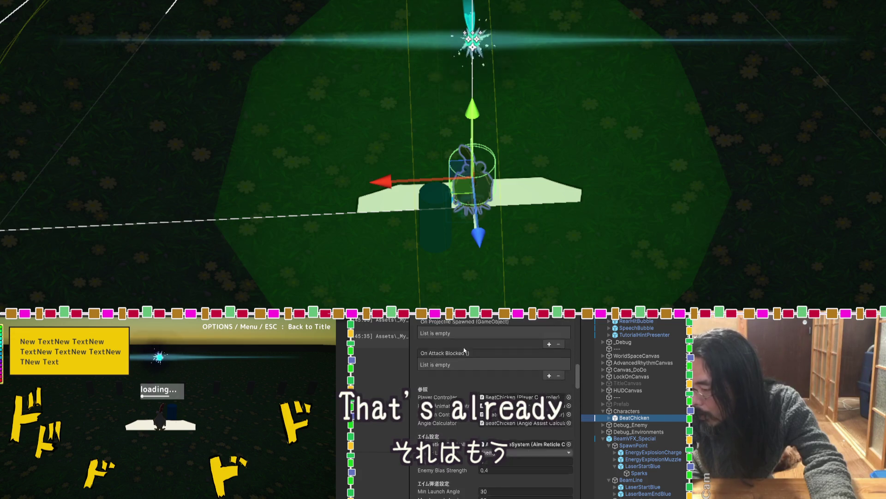
Scrub BeatChicken's Transform Rotation Y from 0 to 52.59.
scroll(464, 350, "up", 10)
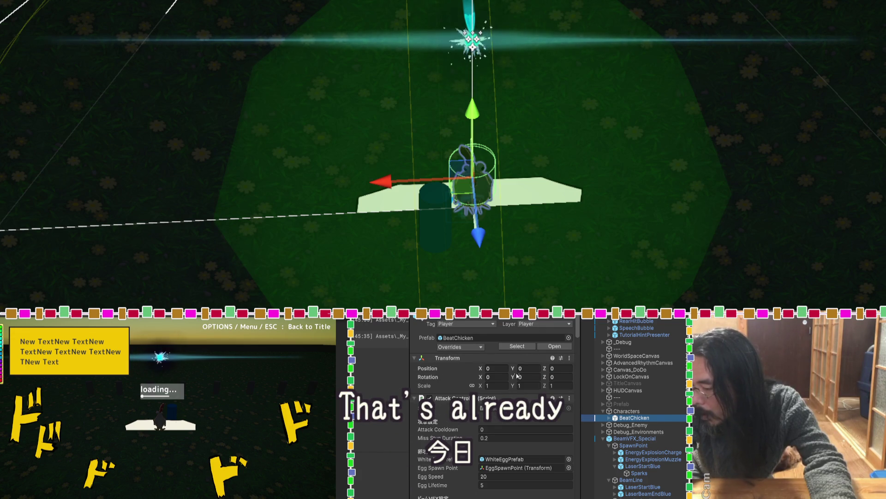
left_click_drag(514, 381, 518, 379)
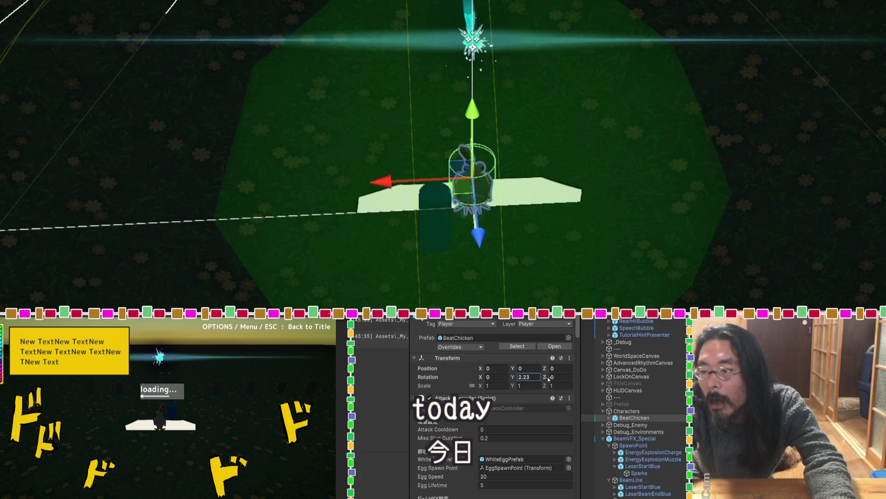
mouse_move(518, 377)
left_mouse_down()
mouse_move(523, 336)
mouse_move(680, 383)
left_mouse_up()
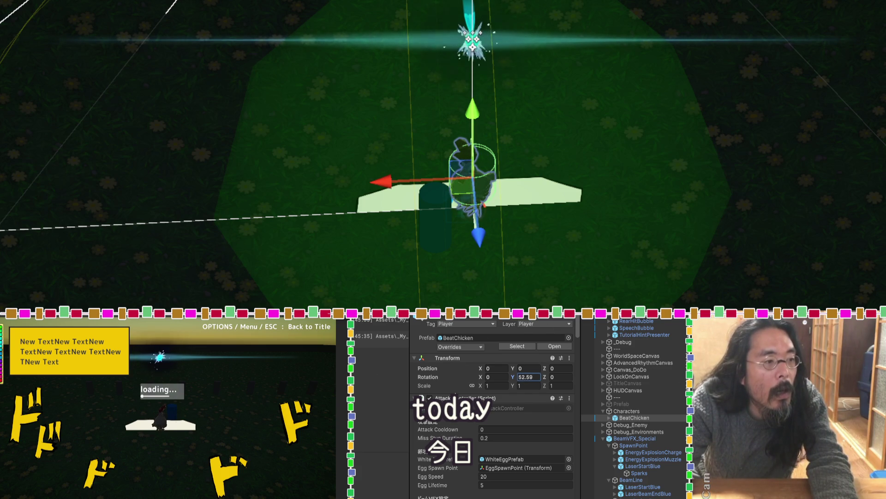
scroll(666, 406, "up", 5)
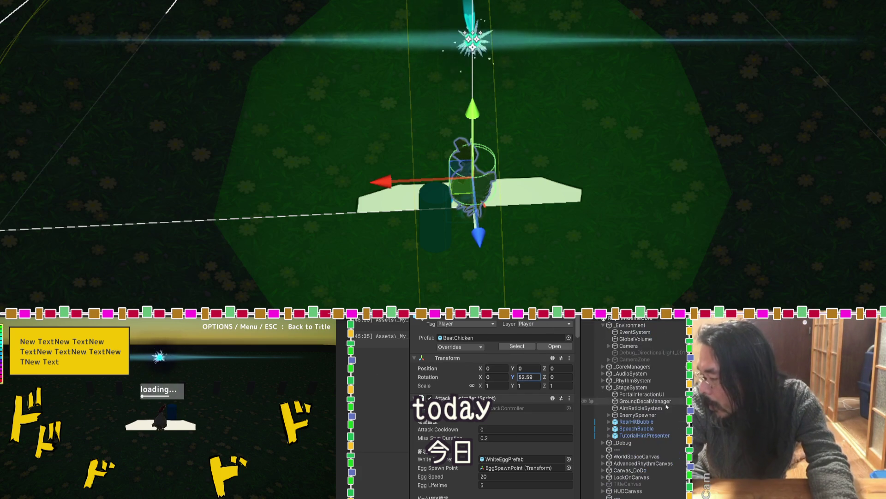
Activate Debug_DirectionalLight_001 with Alt+Shift+A, then select BeamVFX_Special at position 0, 6.6, 0.
left_click(638, 354)
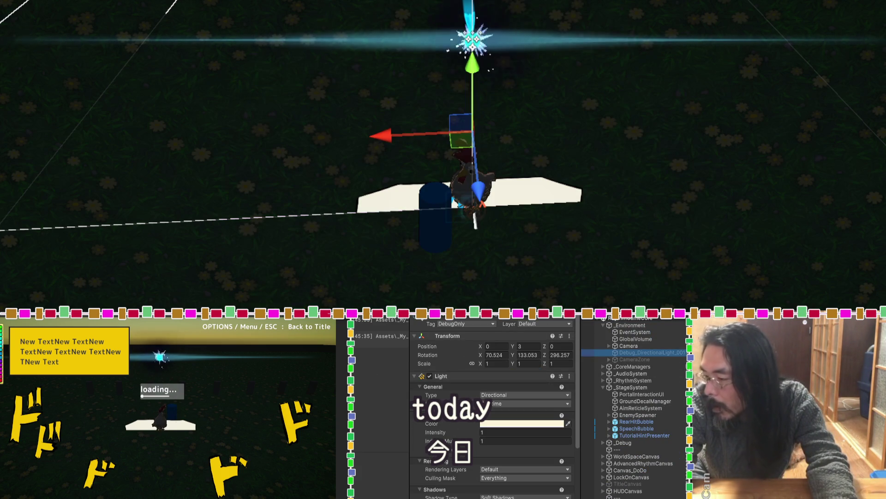
key("alt+shift+a")
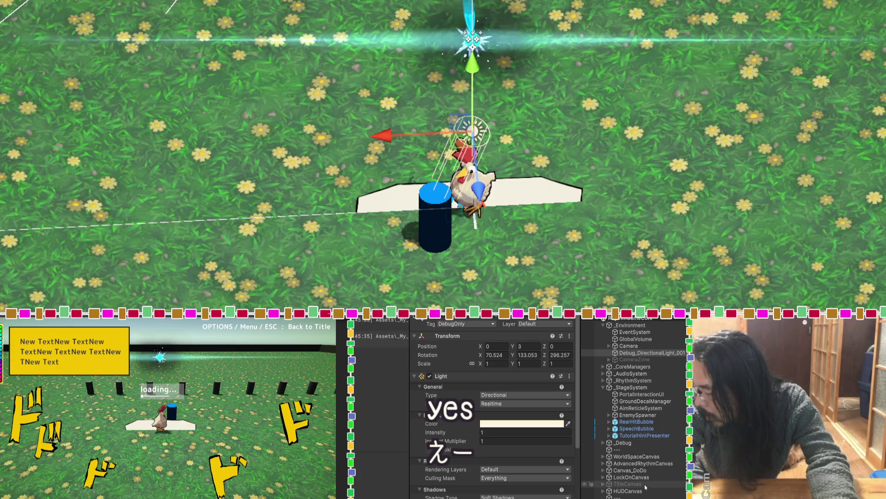
scroll(643, 466, "down", 5)
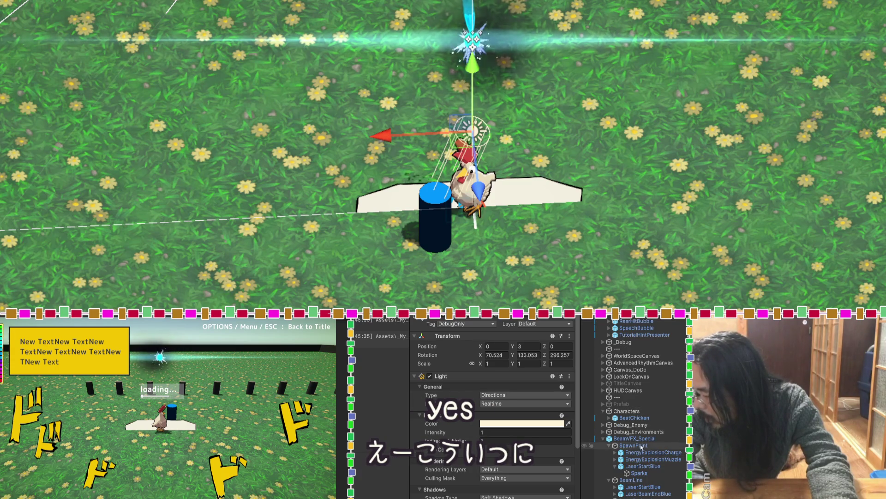
left_click(610, 440)
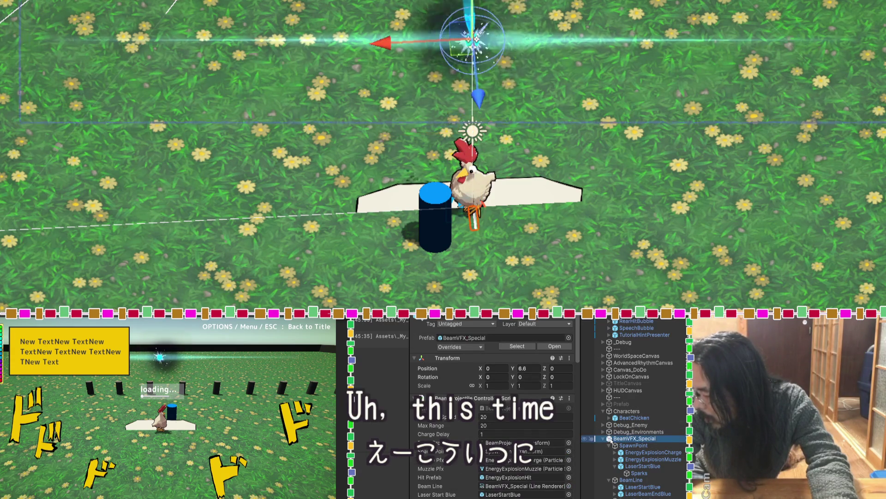
Compare BeatChicken and BeamVFX_Special, then open BeatChicken in Prefab Mode at its Attack Controller.
left_click(638, 419)
scroll(519, 391, "down", 5)
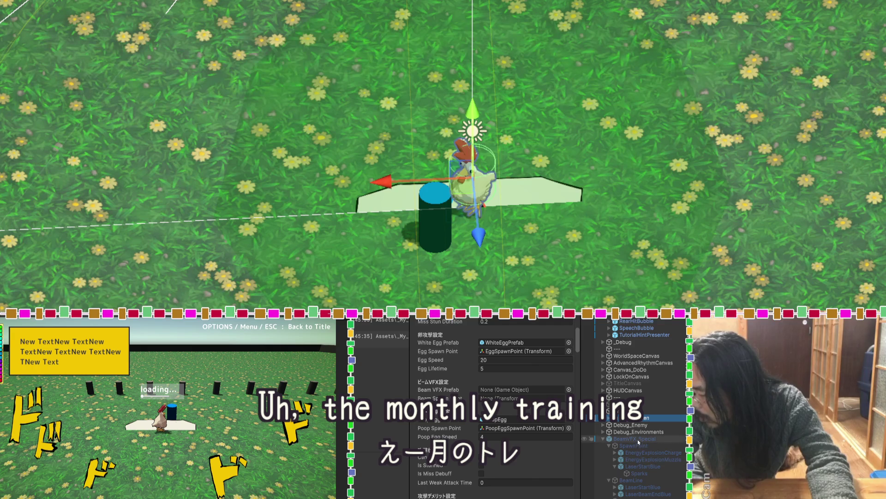
left_click(638, 441)
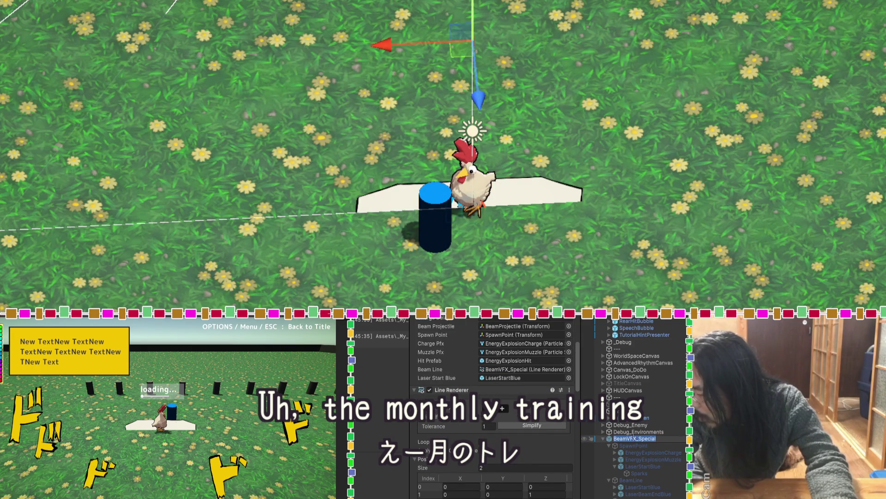
scroll(526, 385, "up", 5)
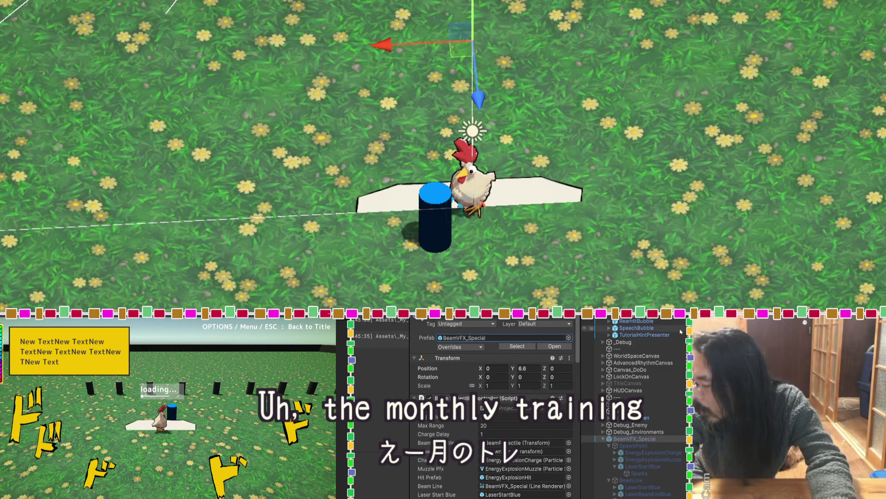
left_click(630, 417)
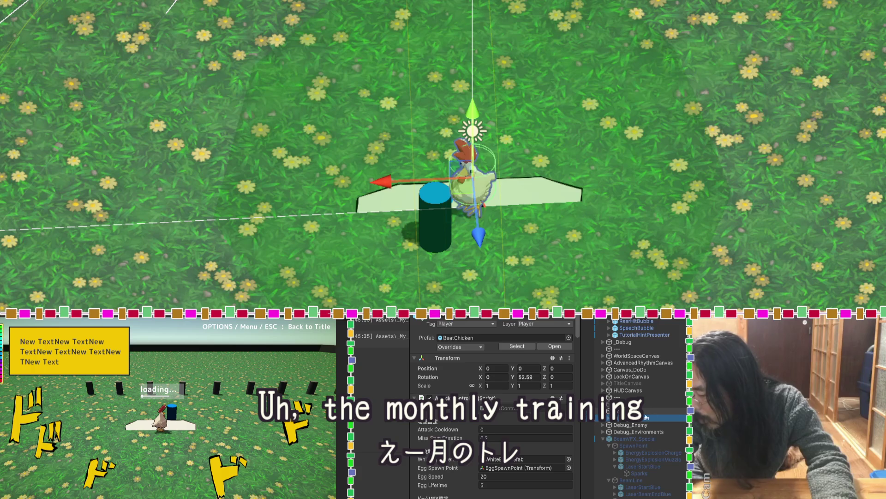
left_click(682, 418)
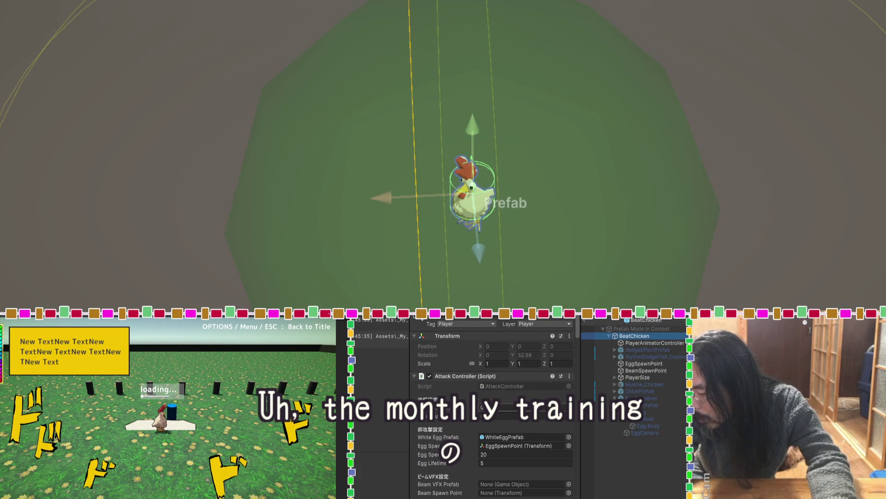
scroll(494, 406, "down", 3)
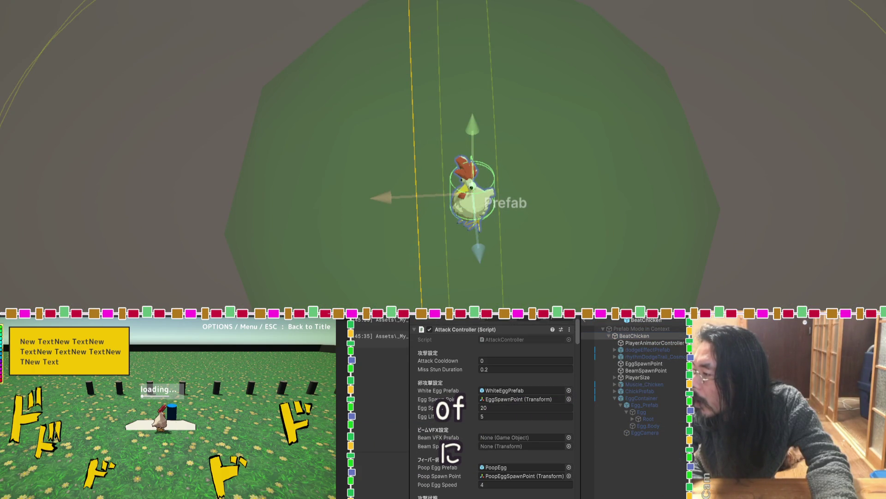
Assign BeamVFX_Special as Beam VFX Prefab and BeamSpawnPoint as Beam Spawn Point, then exit Prefab Mode.
left_click(535, 438)
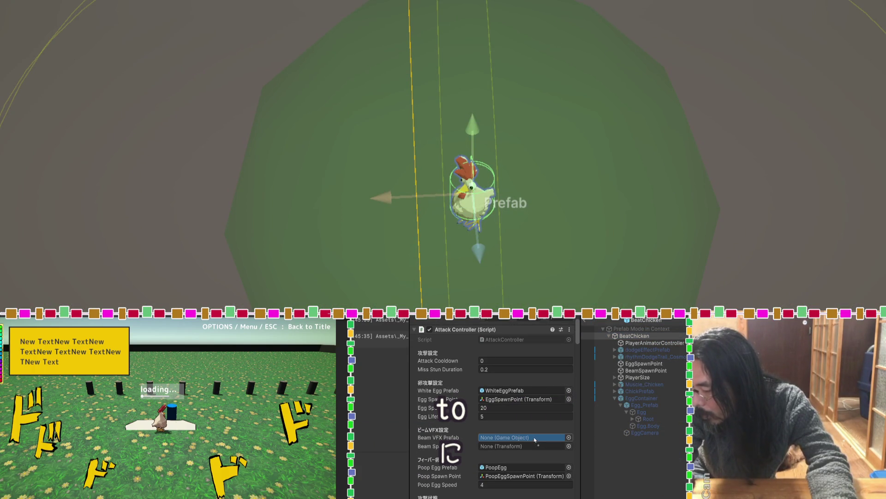
left_click_drag(645, 371, 536, 446)
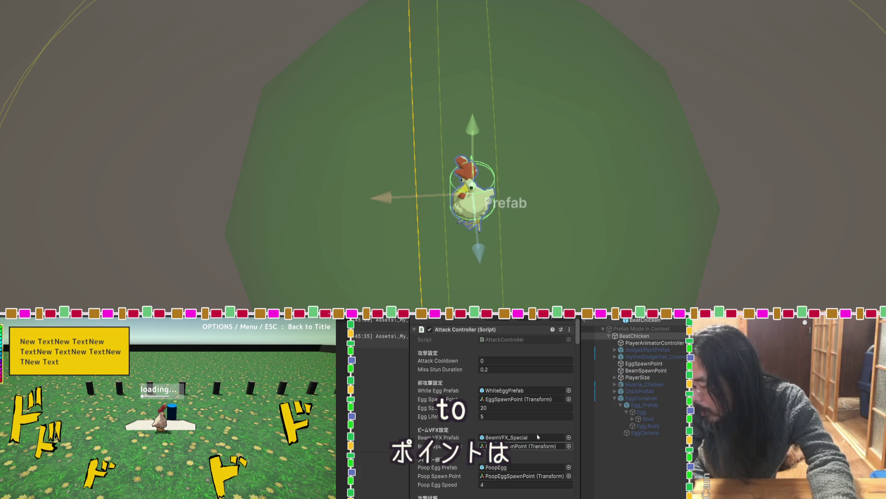
left_click(586, 321)
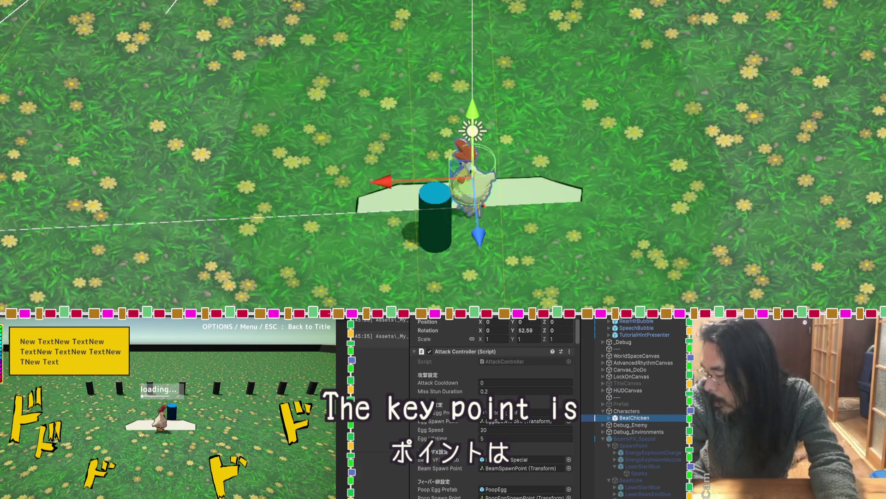
Expand Debug_Environments and its portal group in the Hierarchy.
scroll(621, 342, "up", 5)
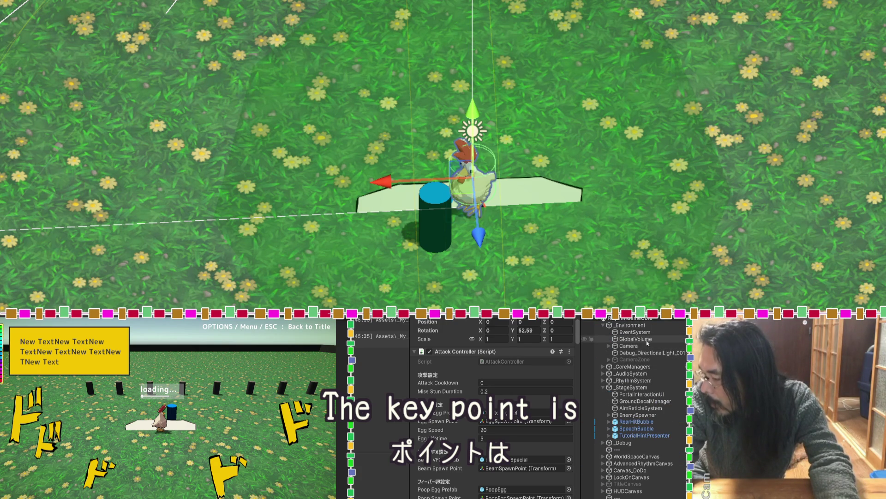
scroll(631, 415, "down", 5)
left_click(631, 418)
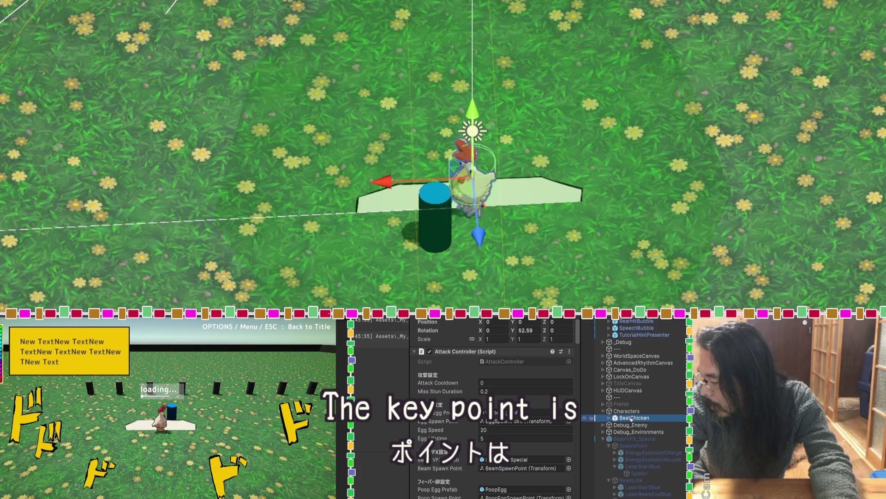
left_click(604, 432)
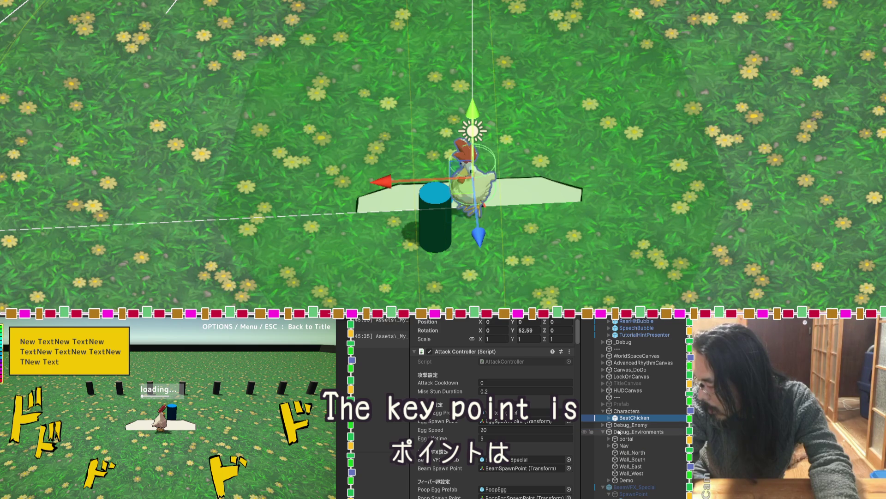
left_click(610, 439)
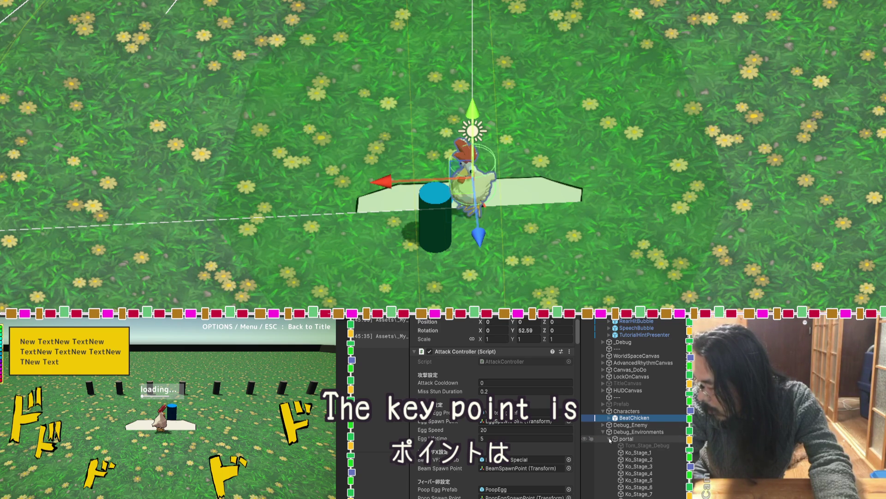
Move the Tom_DemoStage portal to X -10.19, then switch to the code change summary.
scroll(610, 439, "down", 2)
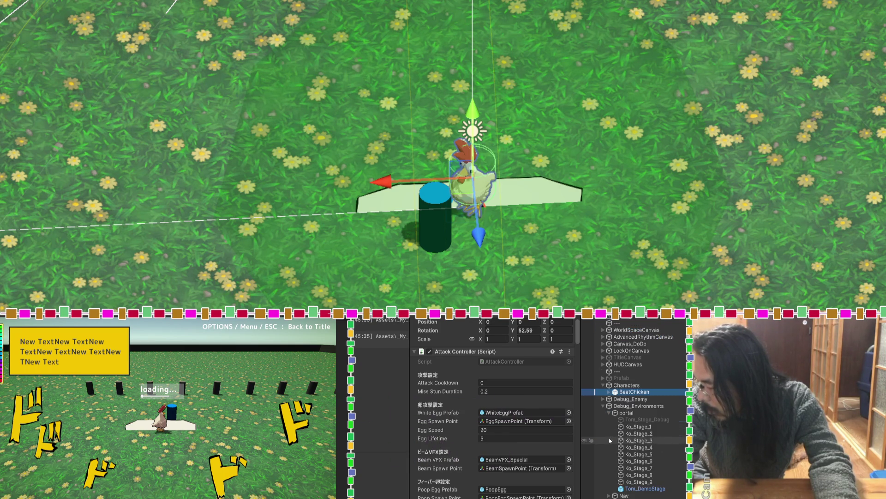
left_click(643, 488)
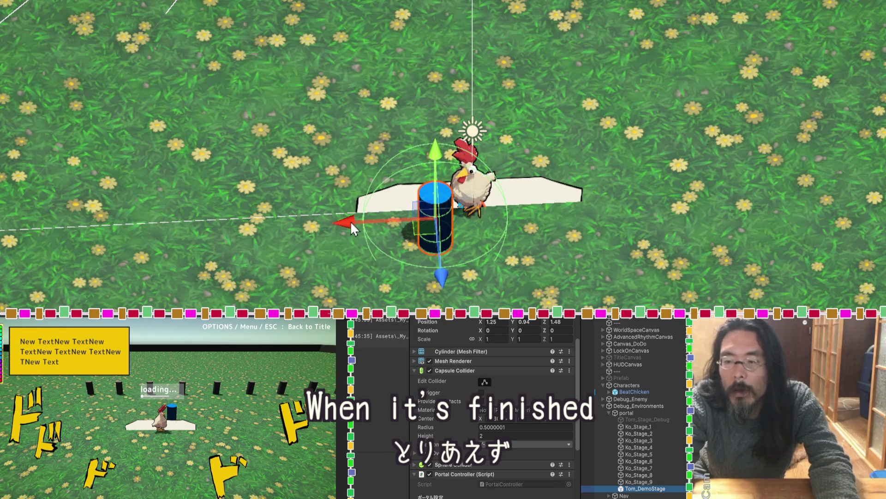
left_click_drag(351, 222, 723, 224)
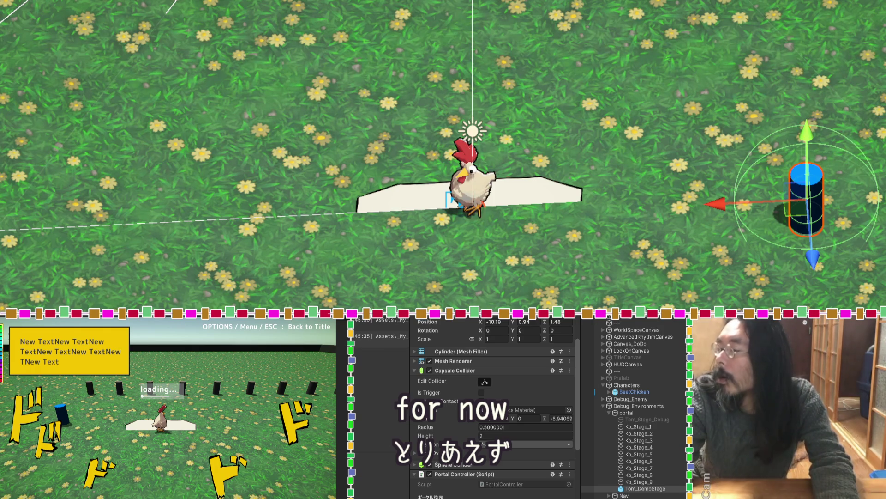
key("alt+Tab")
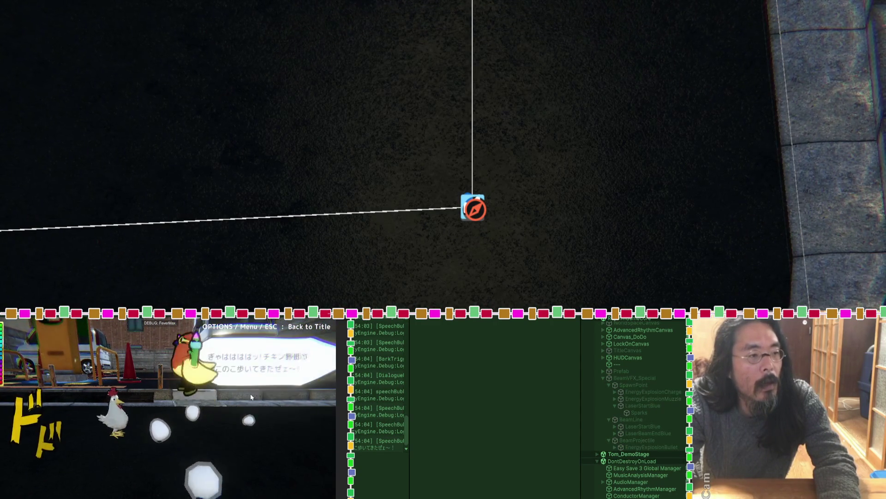
Fire the chicken's beam special attack and scroll the Hierarchy to find BeamVFX_Special(Clone).
left_click(256, 408)
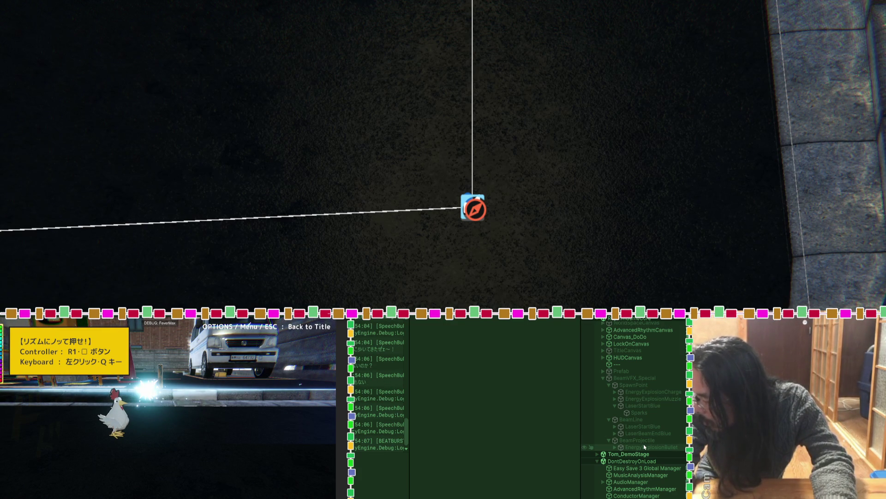
scroll(645, 447, "down", 3)
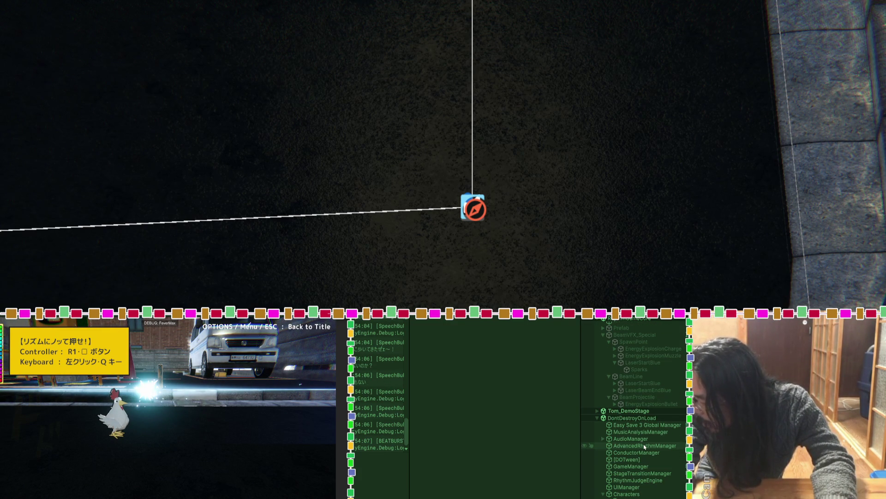
scroll(645, 446, "up", 9)
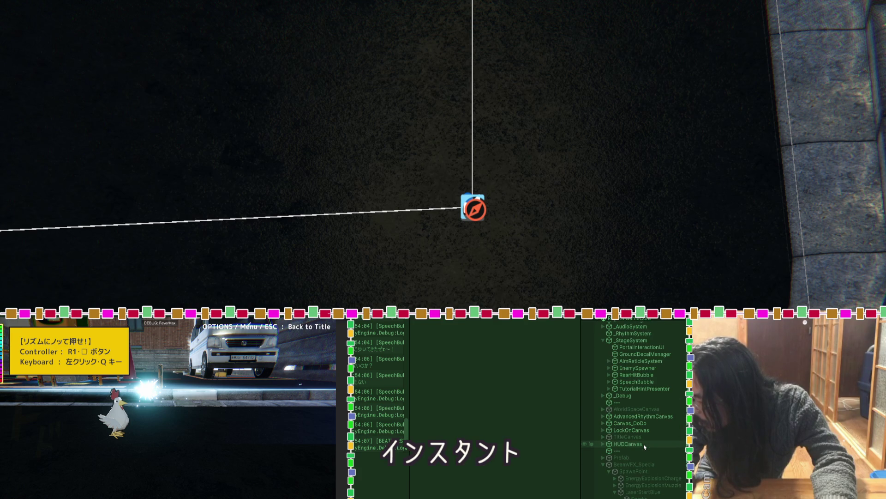
scroll(645, 446, "down", 7)
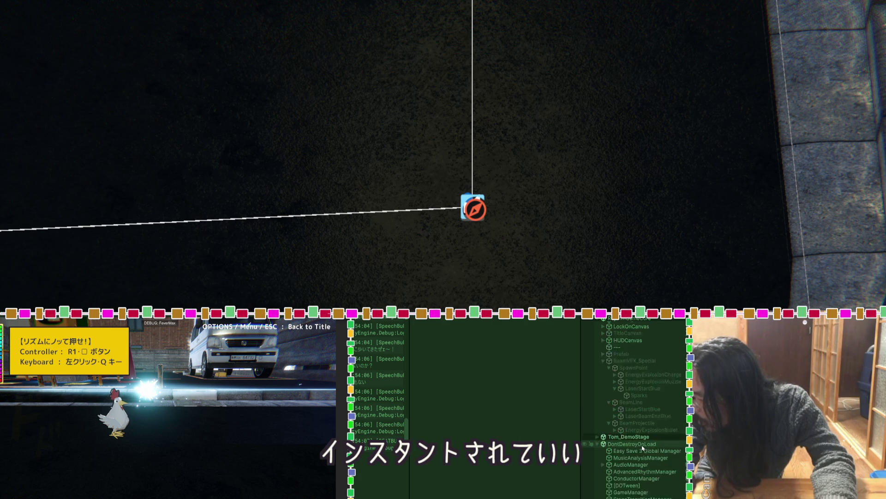
scroll(643, 447, "down", 2)
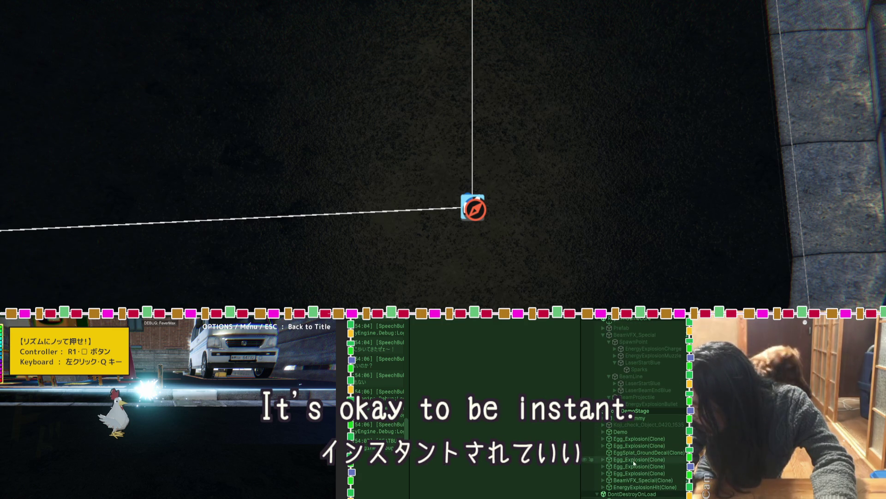
scroll(630, 459, "down", 4)
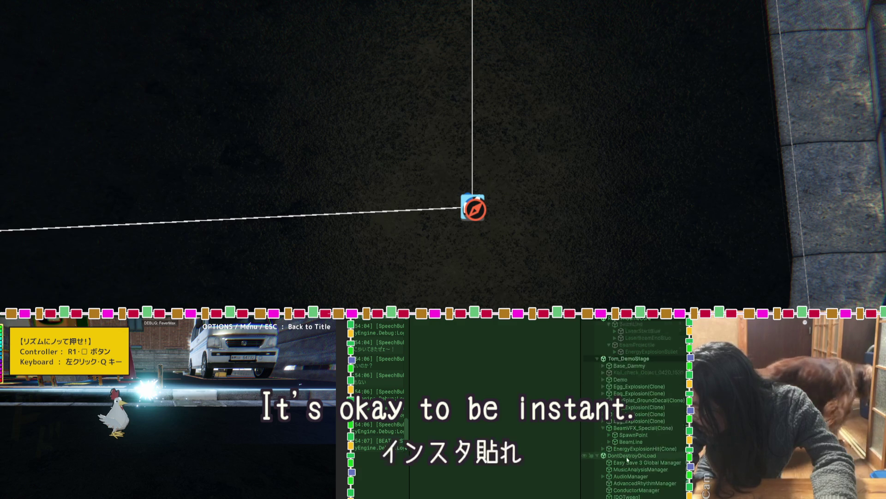
Scroll the Hierarchy to BeamVFX_Special(Clone) so its SpawnPoint and BeamLine children show.
scroll(627, 456, "down", 3)
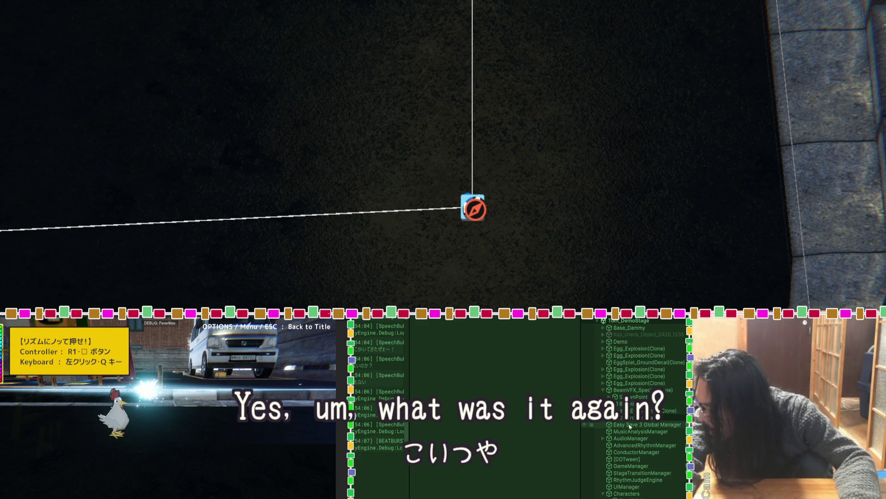
Expand SpawnPoint, LaserStartBlue and BeamLine under BeamVFX_Special in the Hierarchy.
left_click(610, 397)
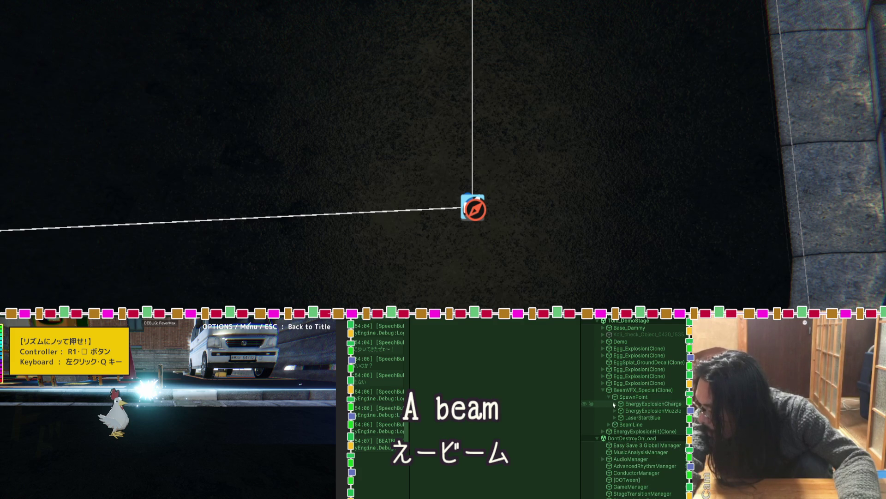
left_click(615, 418)
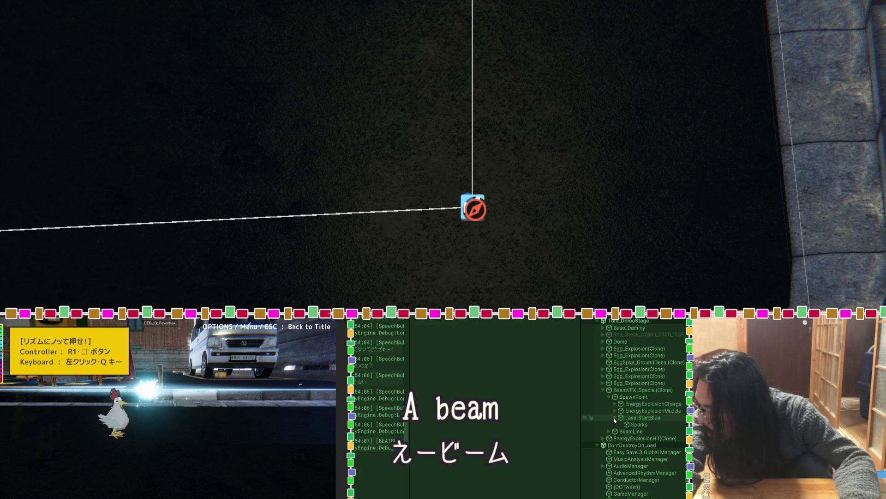
left_click(608, 431)
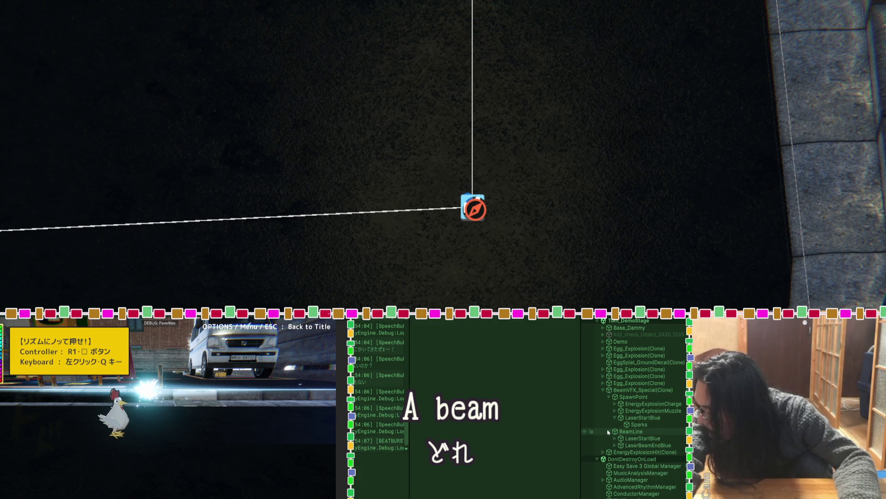
Inspect the LaserBeamEndBlue, LaserStartBlue, EnergyExplosionMuzzle and EnergyExplosionCharge particle settings.
left_click(627, 445)
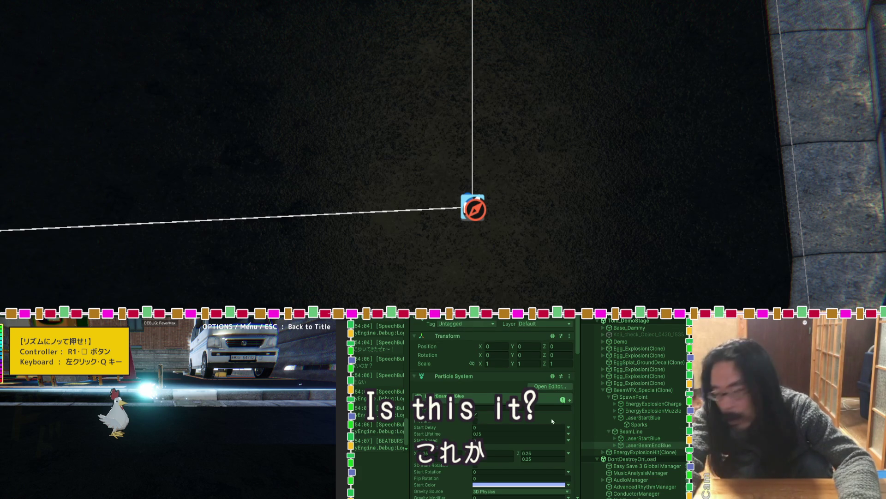
left_click(648, 439)
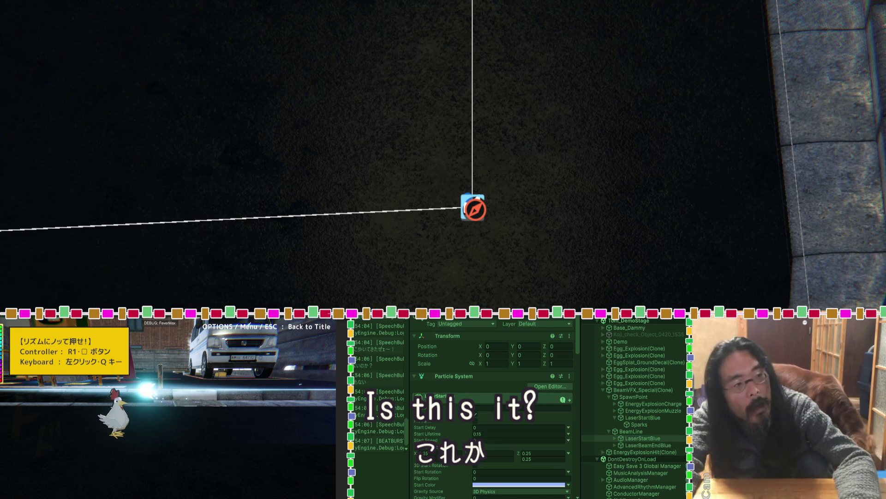
left_click(644, 418)
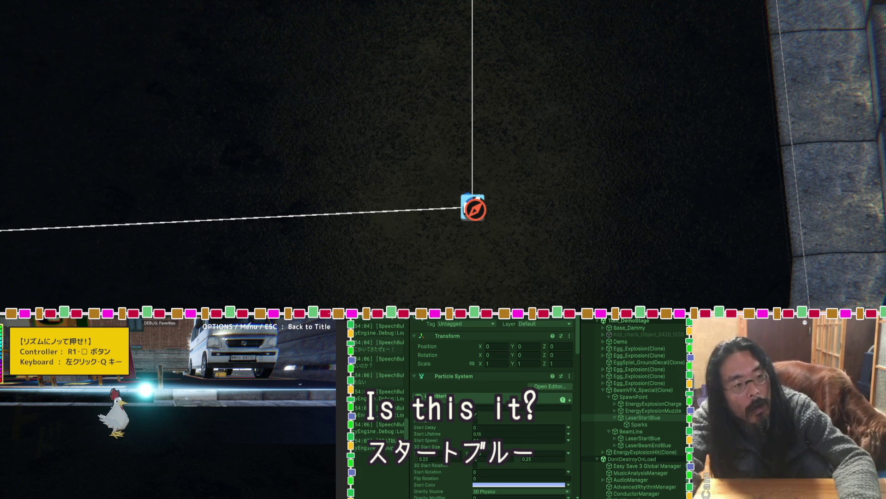
left_click(647, 410)
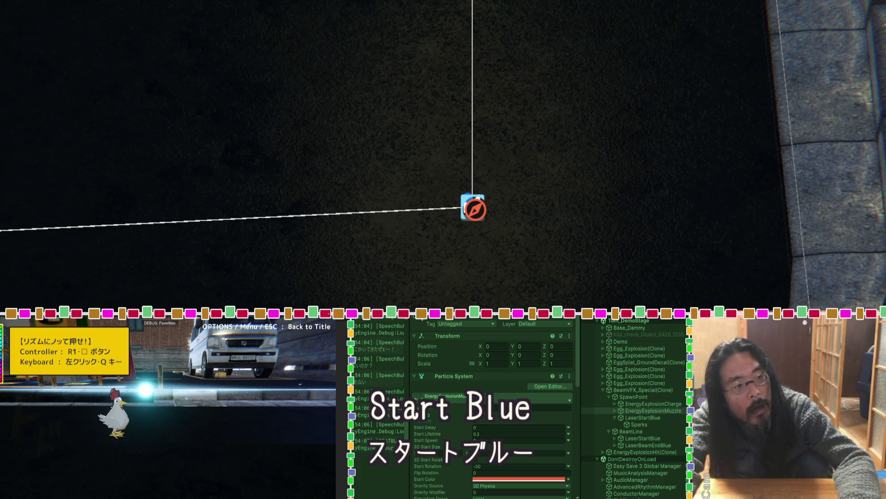
left_click(641, 404)
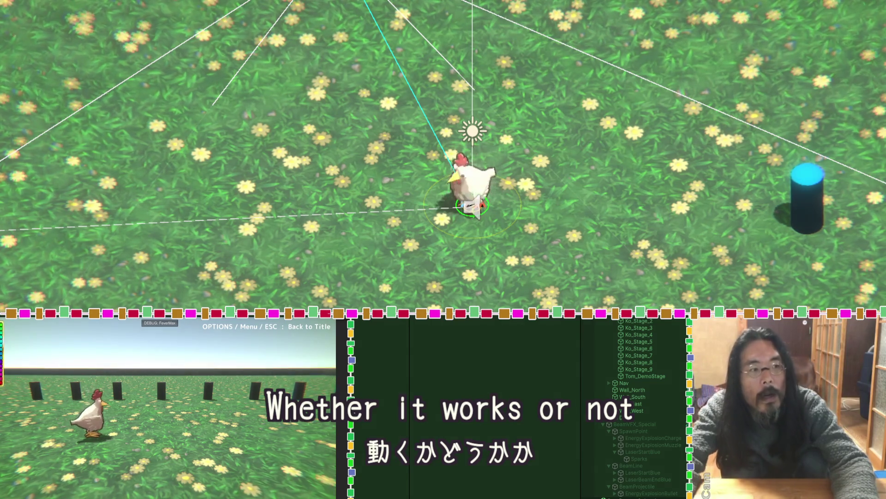
Stop Play mode with Ctrl+P to end the beam test.
key("ctrl+p")
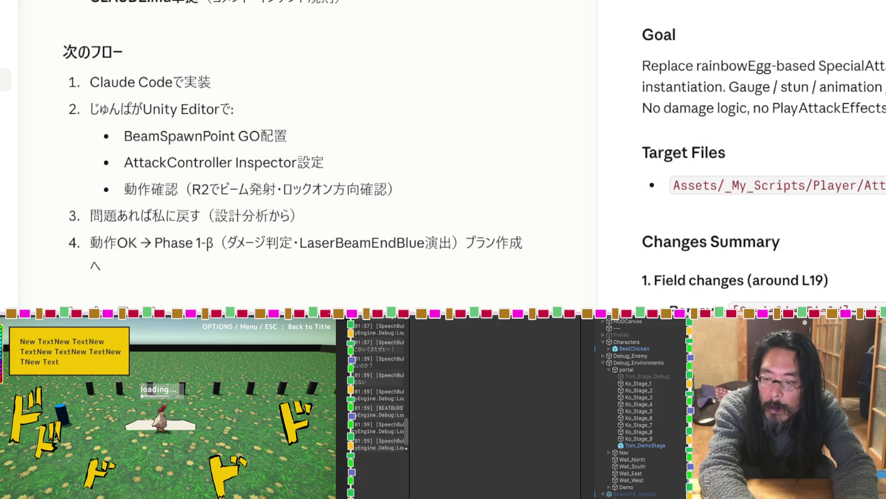
Reply 'ない' to Claude's plan and read its fix-1 stun-removal analysis.
type("nai")
key("Return")
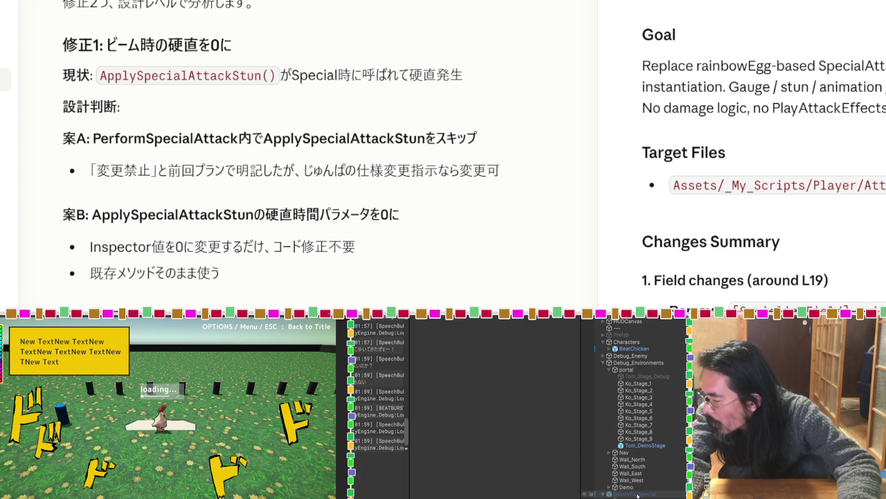
scroll(640, 415, "up", 3)
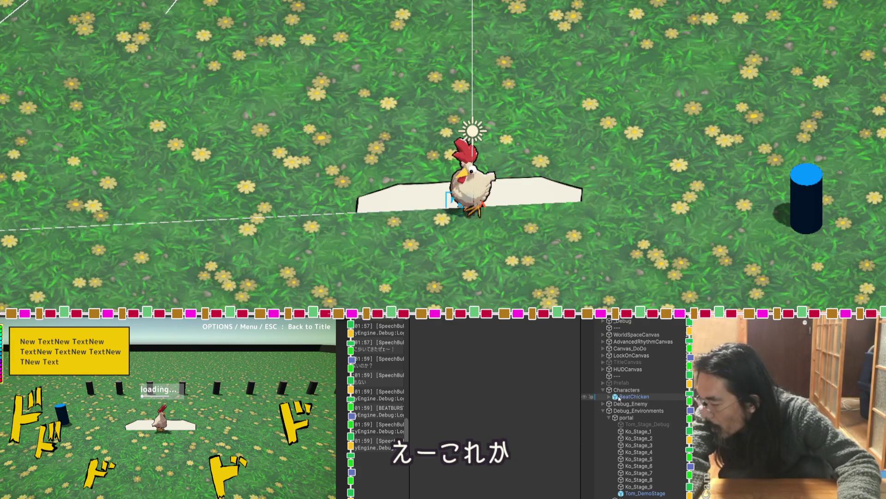
On BeatChicken, try Miss Debuff Duration at 0, then restore it to 1.
left_click(639, 398)
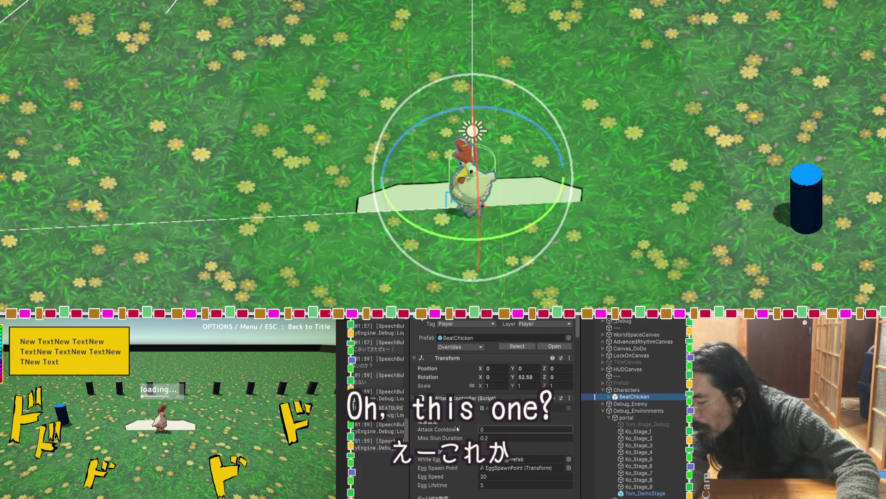
scroll(457, 428, "down", 4)
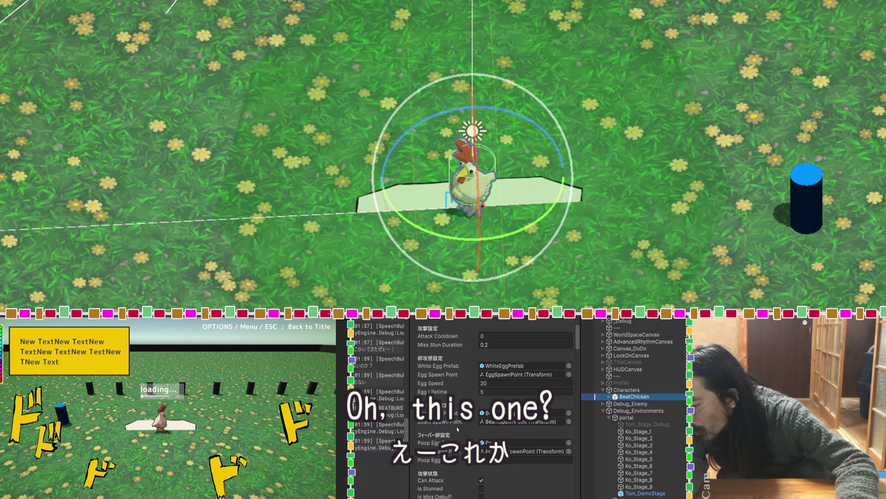
scroll(457, 429, "down", 1)
scroll(457, 428, "down", 1)
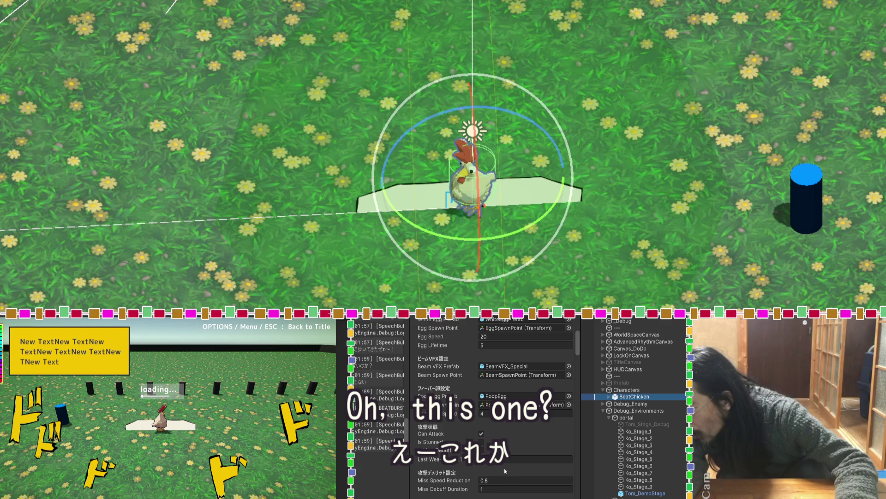
left_click(491, 488)
type("0")
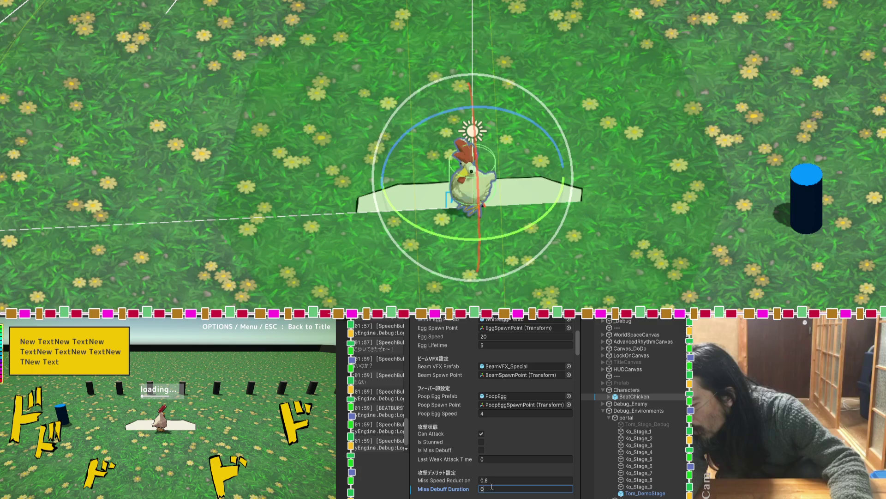
key("BackSpace")
type("1")
Expand BeatChicken's Player Controller component and review its fields for stun-related values.
scroll(453, 482, "down", 3)
scroll(452, 482, "down", 3)
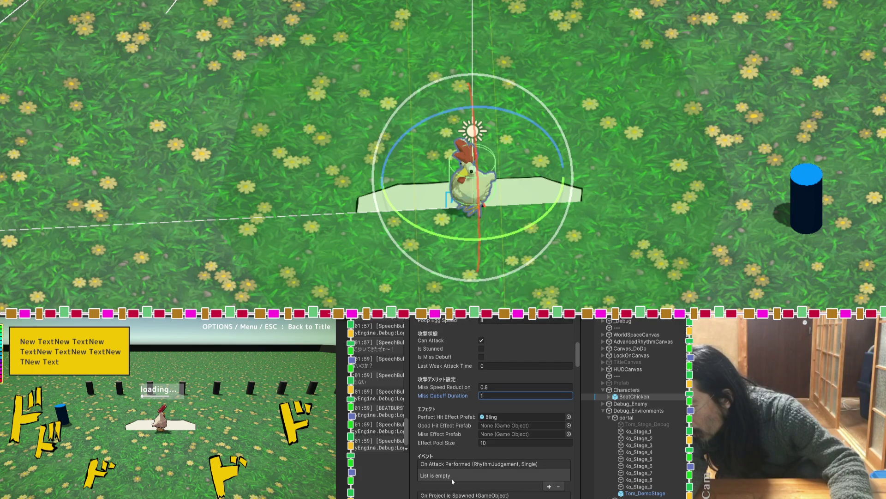
scroll(453, 481, "down", 10)
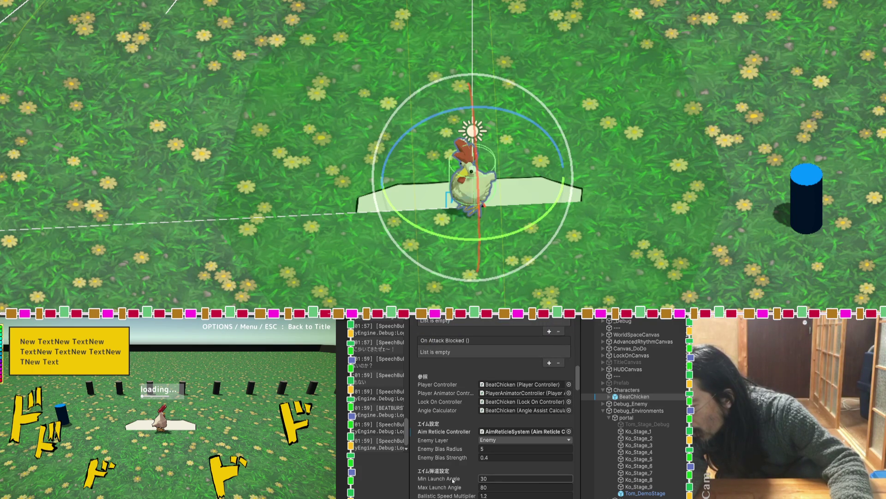
scroll(452, 478, "down", 4)
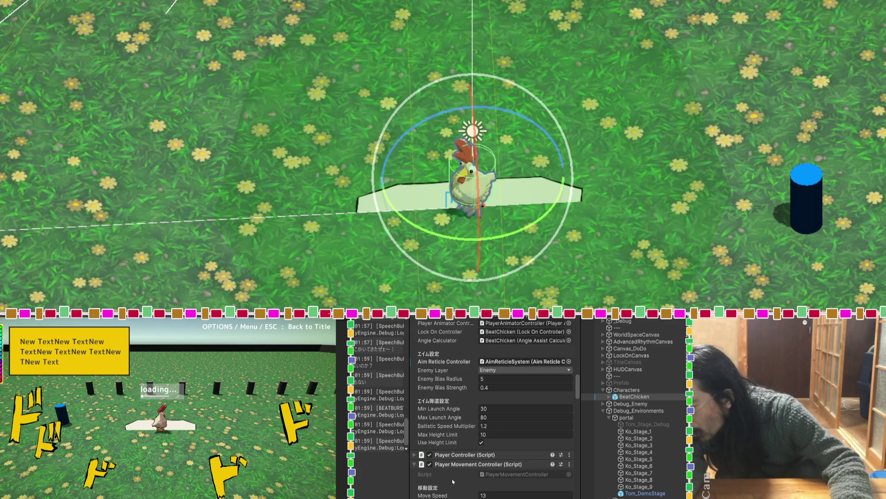
left_click(415, 456)
scroll(429, 457, "down", 7)
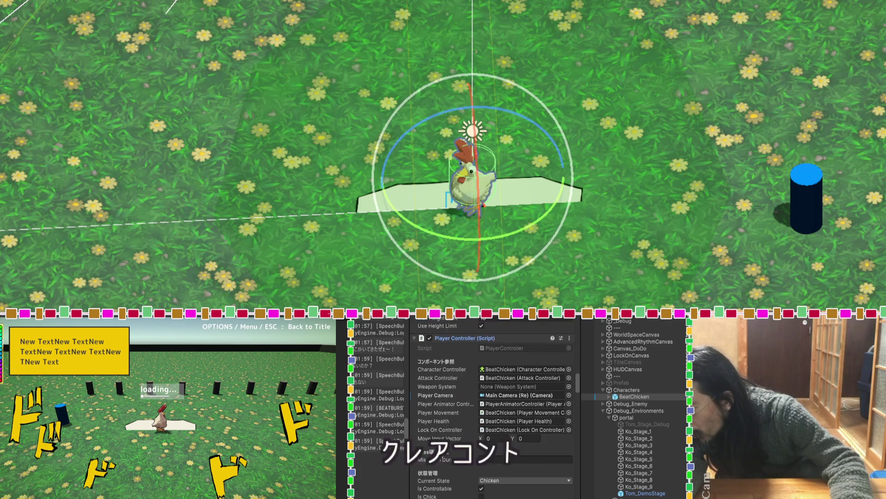
scroll(441, 454, "down", 5)
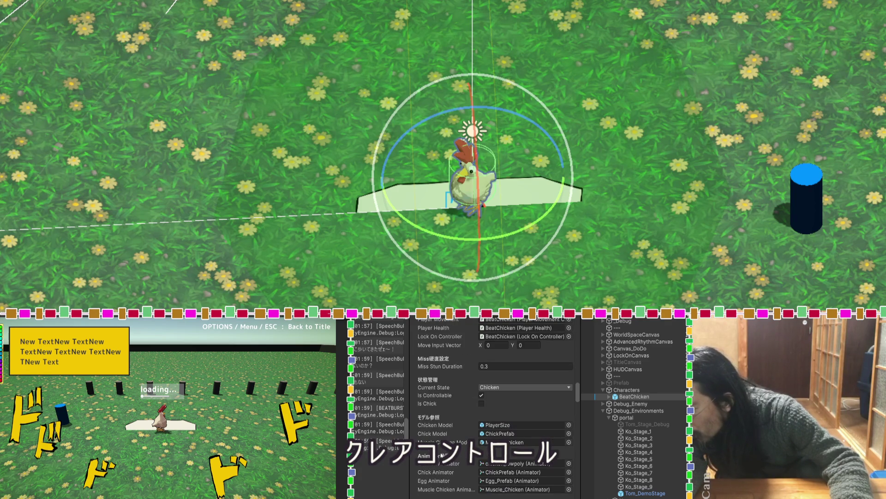
scroll(441, 455, "down", 7)
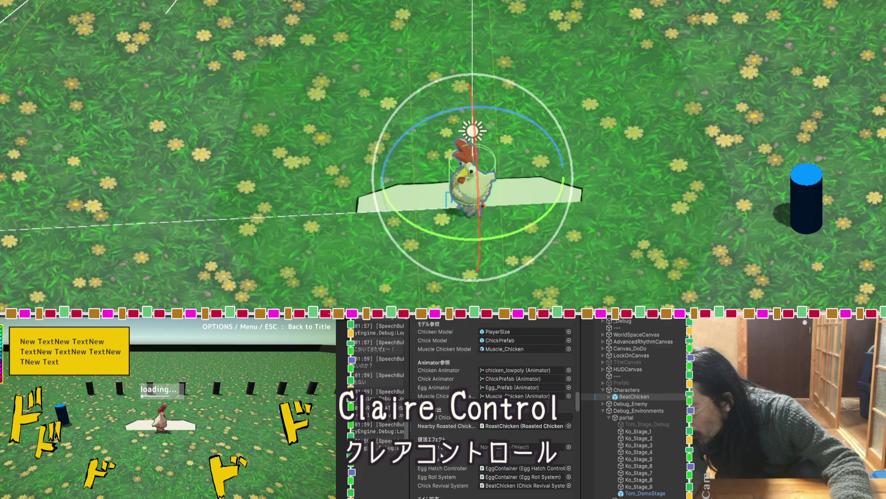
scroll(441, 455, "down", 6)
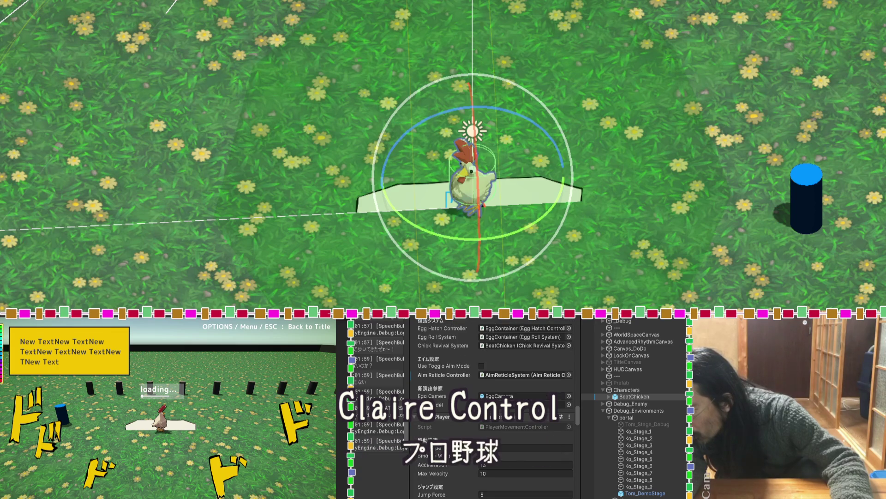
scroll(494, 415, "down", 8)
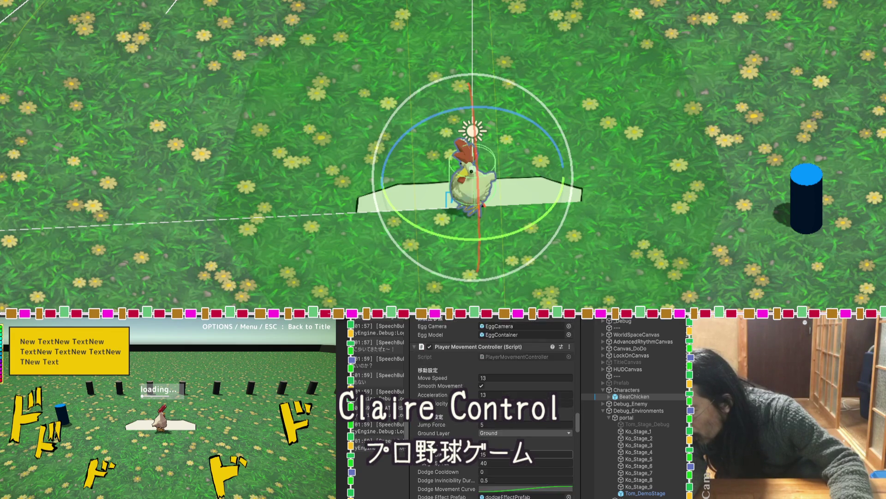
scroll(446, 435, "down", 6)
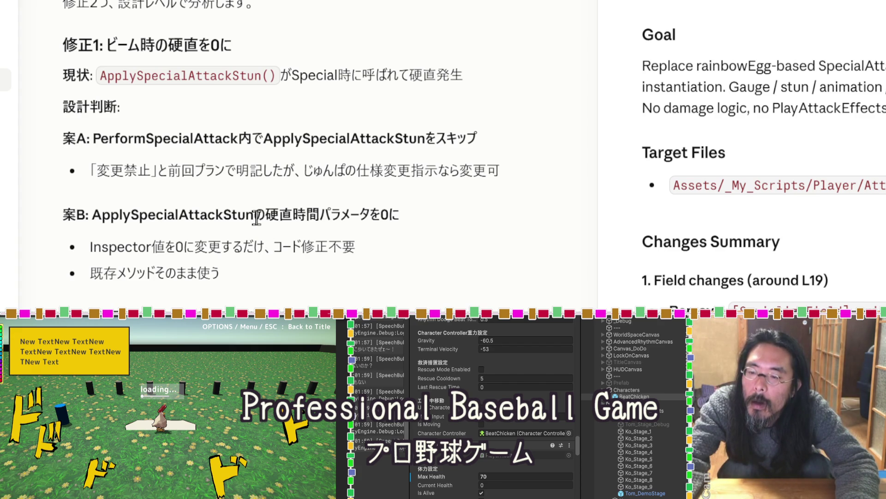
Select 'ApplySpecialAttackStun' in the 案B heading of Claude's analysis.
left_click_drag(254, 214, 92, 215)
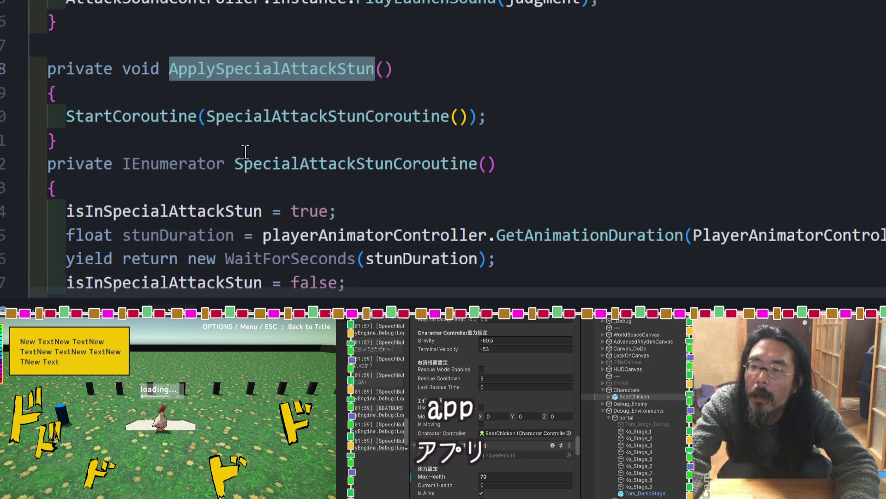
Highlight the uses of SpecialAttackStunCoroutine and stunDuration in the stun code.
left_click(300, 115)
scroll(298, 121, "down", 2)
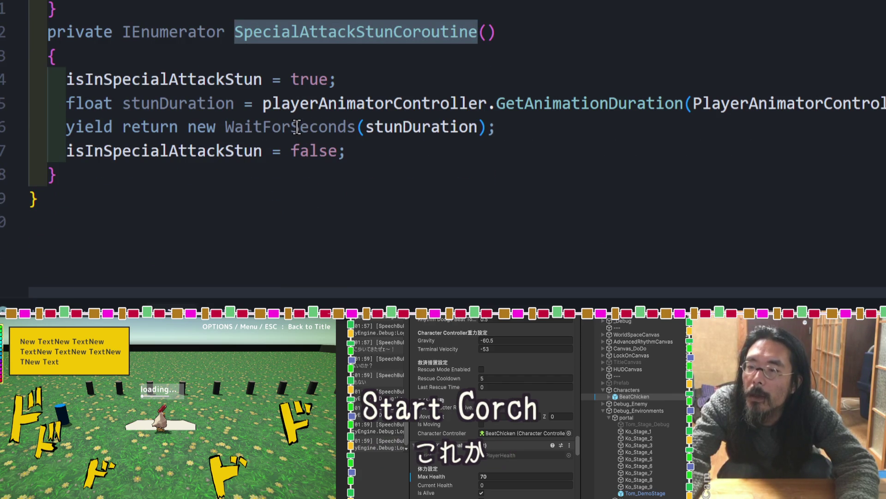
left_click(424, 127)
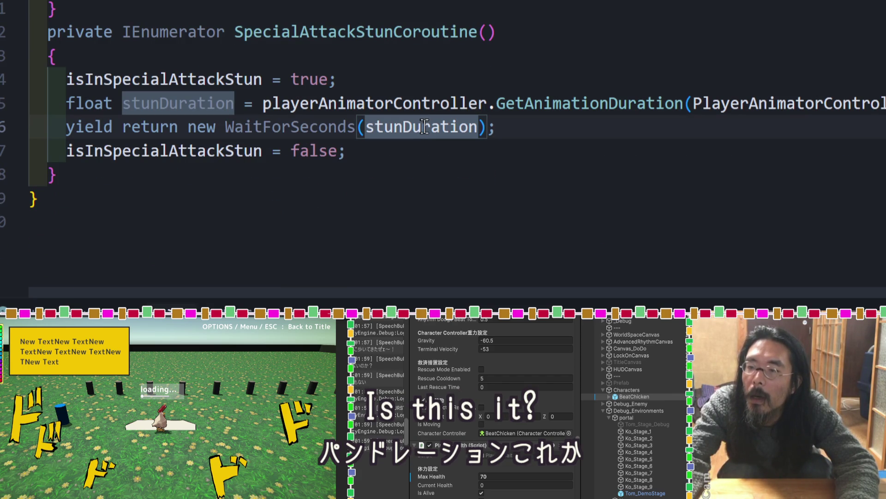
left_click(424, 126)
left_click(424, 126)
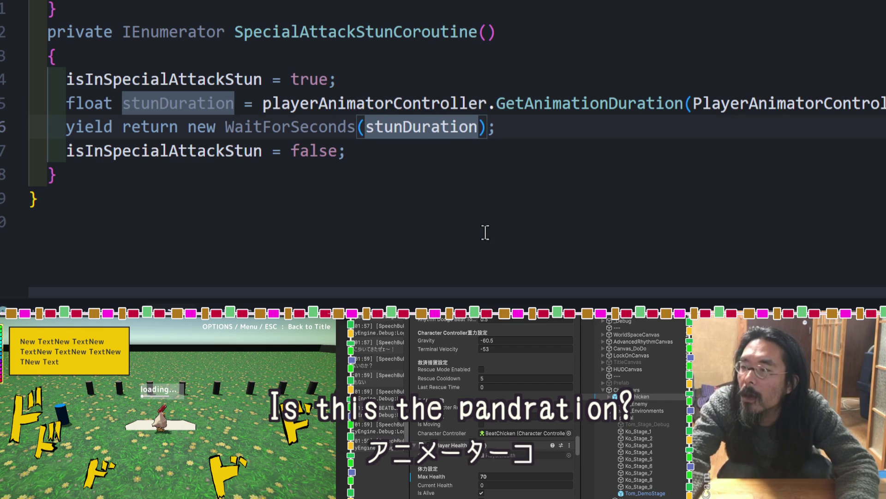
mouse_move(490, 292)
left_mouse_down()
mouse_move(616, 292)
mouse_move(475, 296)
left_mouse_up()
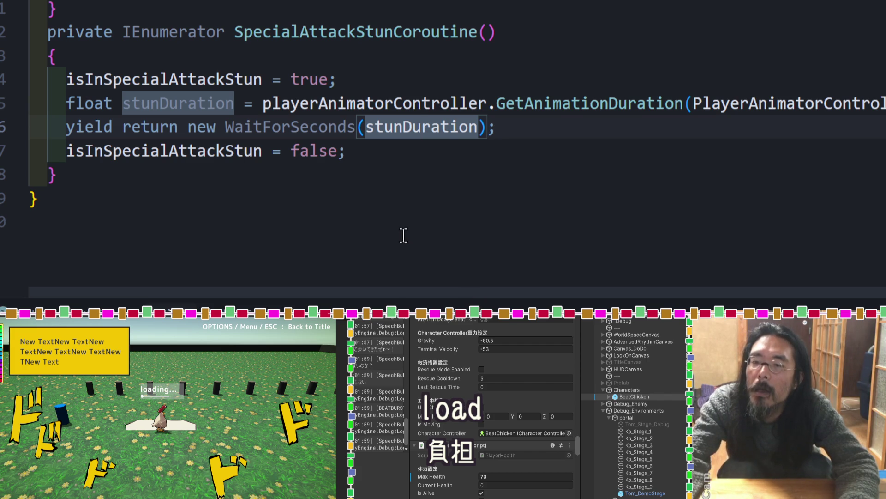
Select the stun method and coroutine code, then the word stunDuration, and return to Claude.
left_click(96, 173)
key("shift+Up")
key("shift+Up")
key("shift+Up")
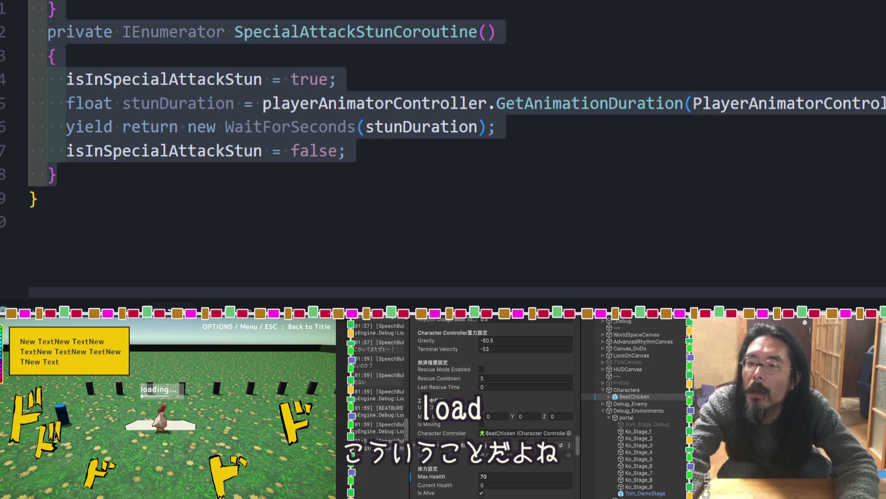
left_click(411, 180)
double_click(431, 127)
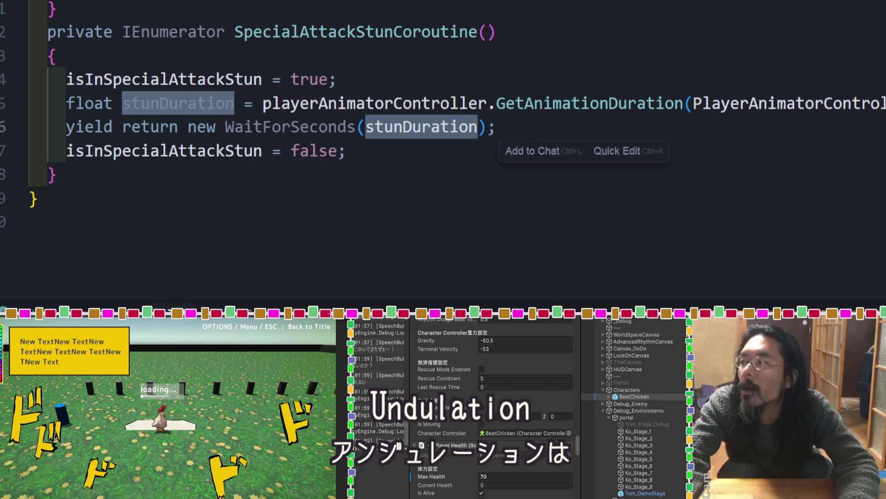
key("alt+Tab")
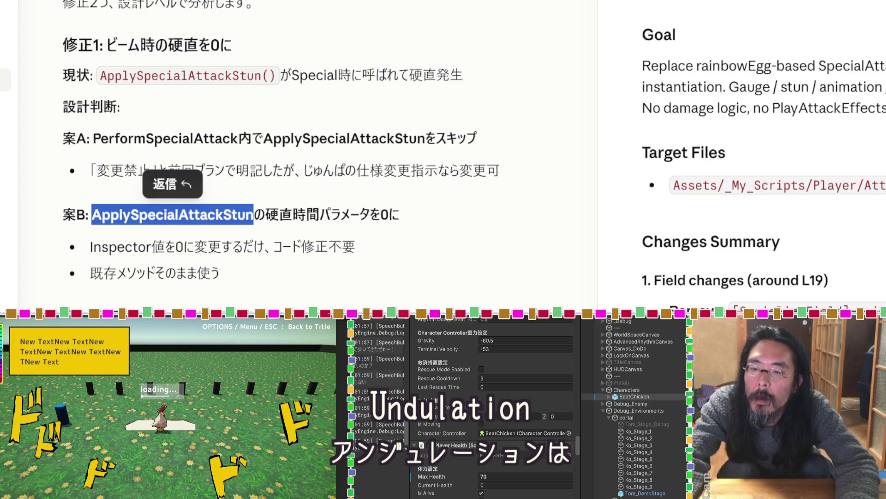
key("ctrl+v")
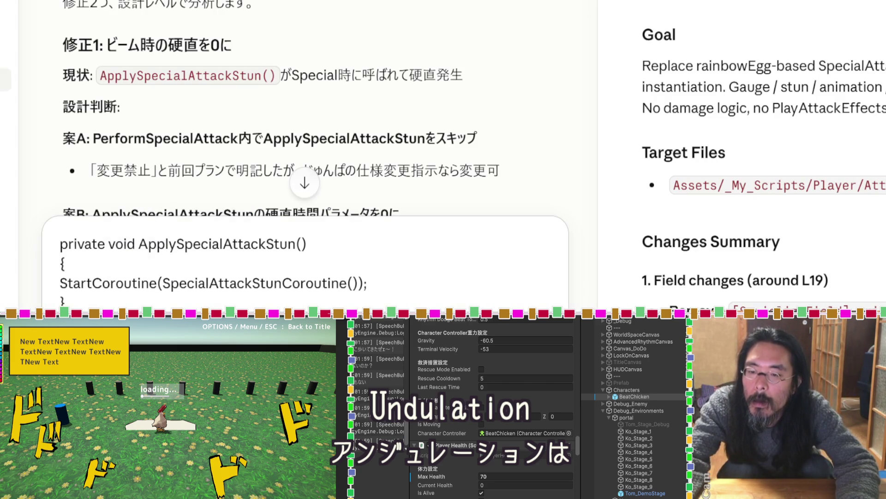
scroll(203, 127, "down", 5)
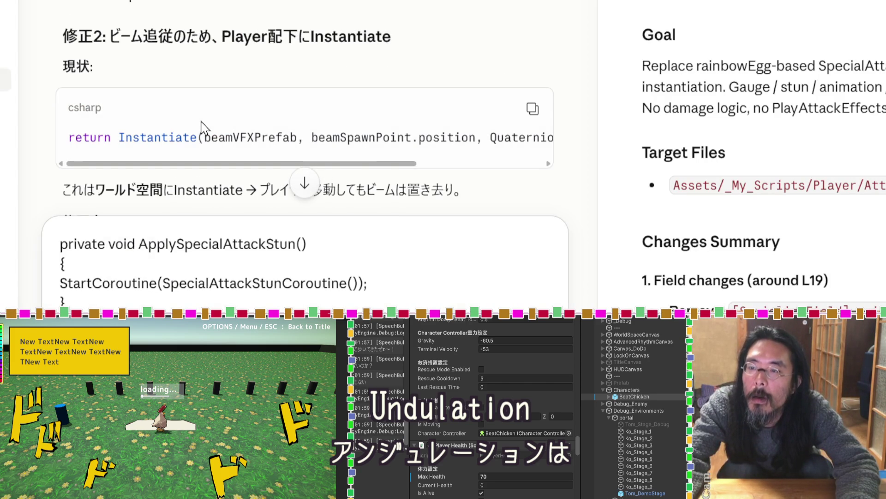
left_click(217, 243)
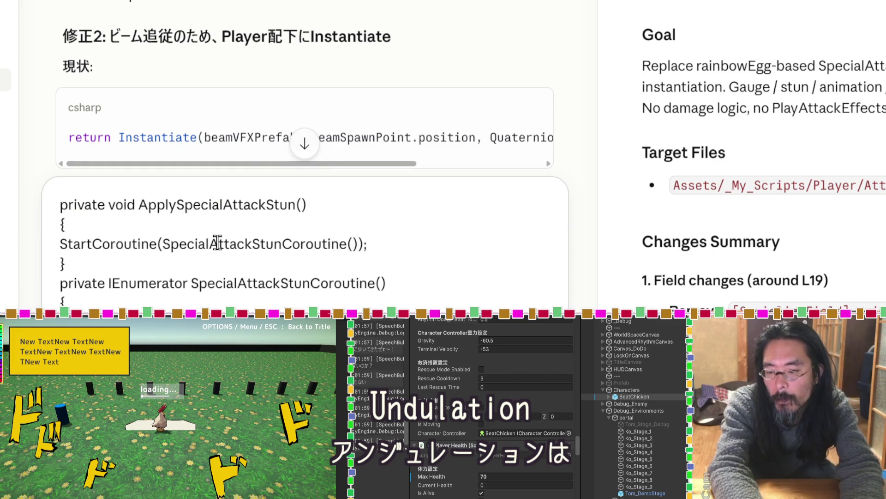
scroll(218, 243, "down", 2)
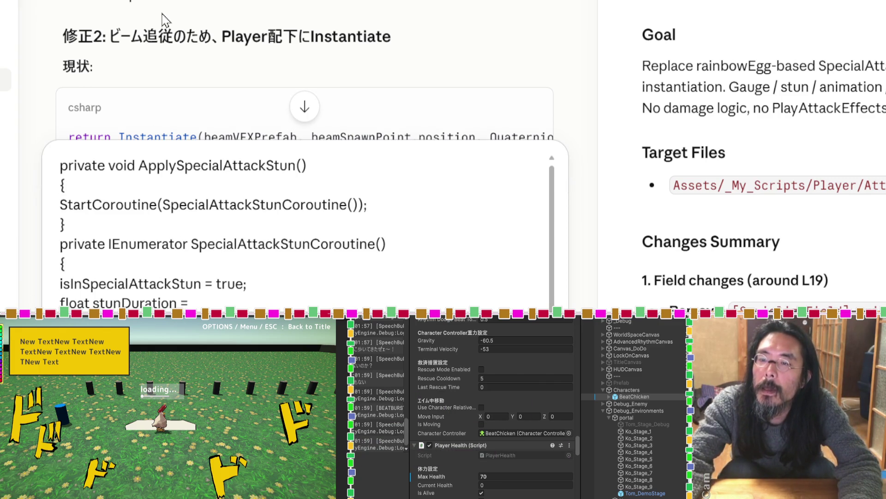
scroll(165, 20, "down", 5)
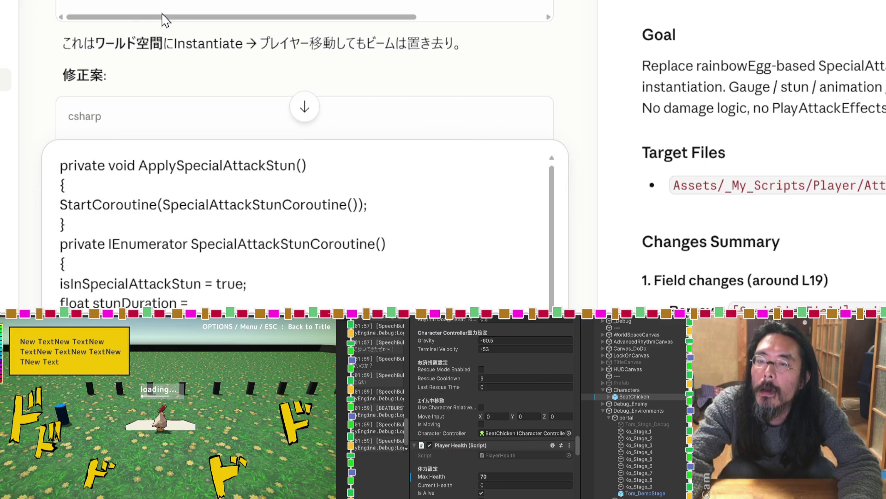
scroll(166, 20, "down", 5)
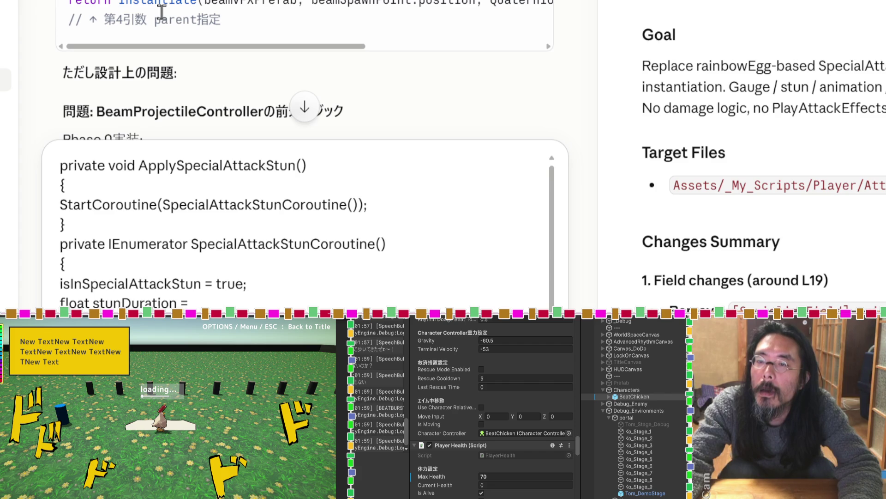
scroll(162, 14, "down", 5)
scroll(162, 19, "down", 3)
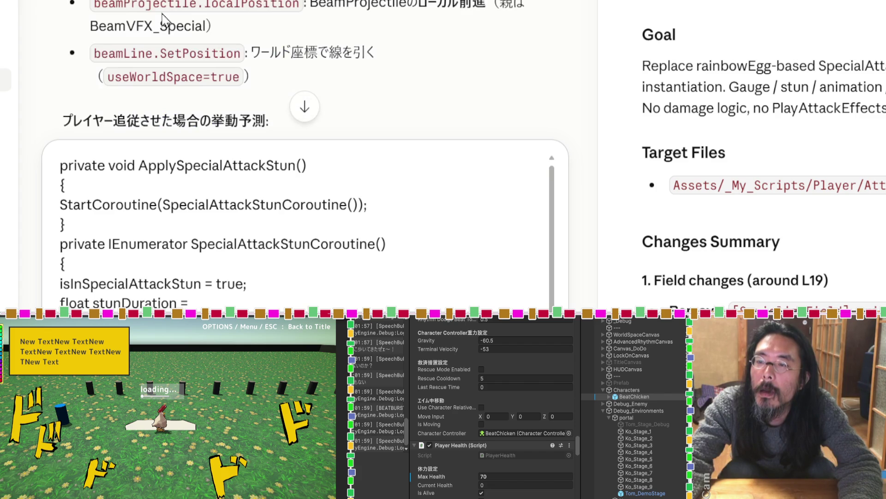
scroll(163, 20, "down", 3)
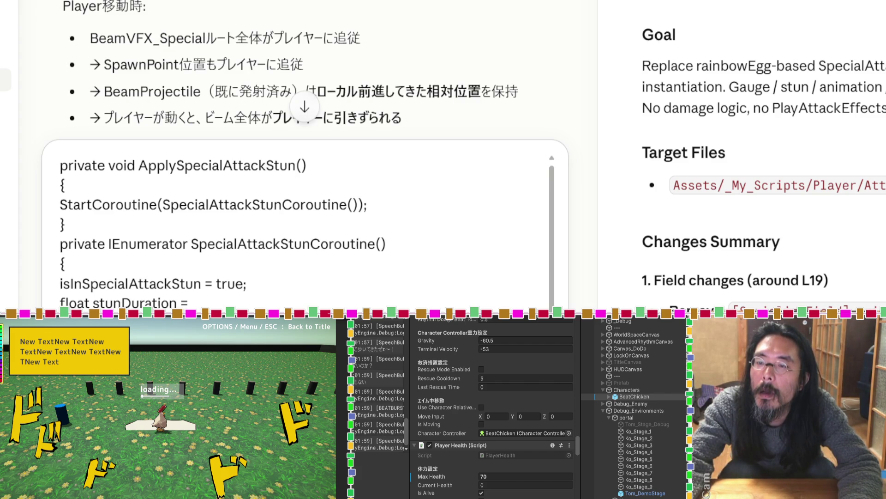
scroll(295, 70, "down", 3)
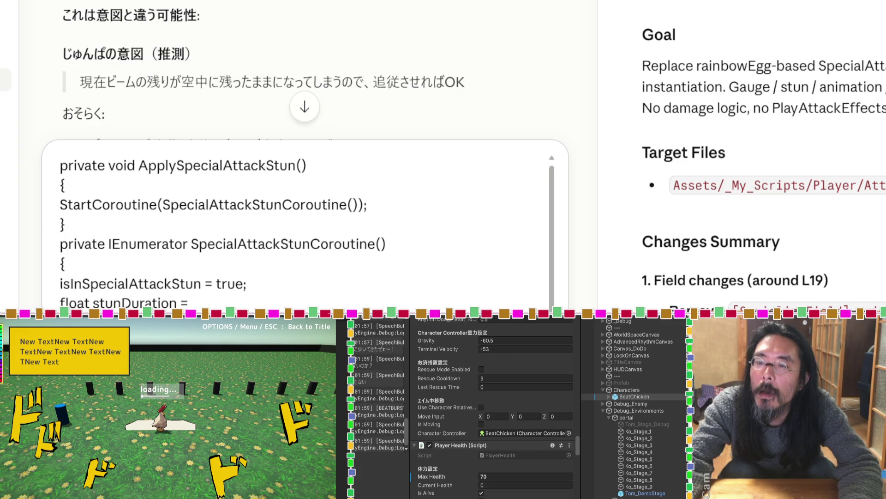
scroll(295, 69, "down", 3)
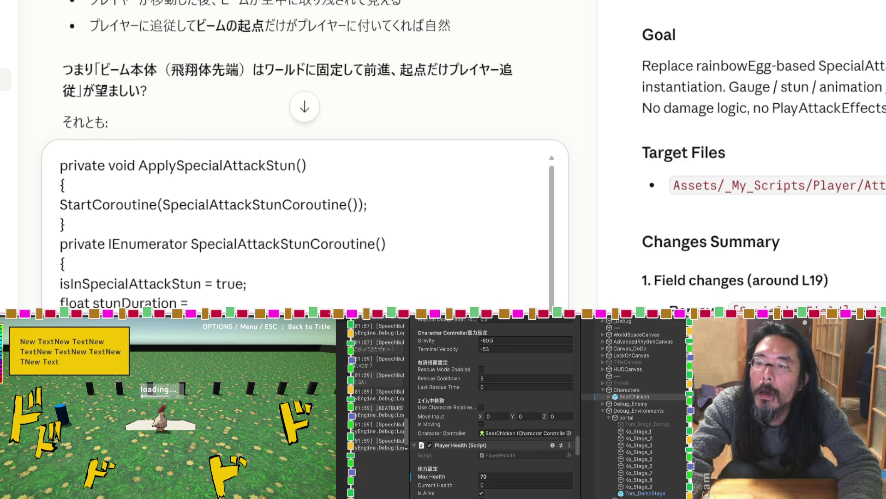
scroll(305, 70, "down", 3)
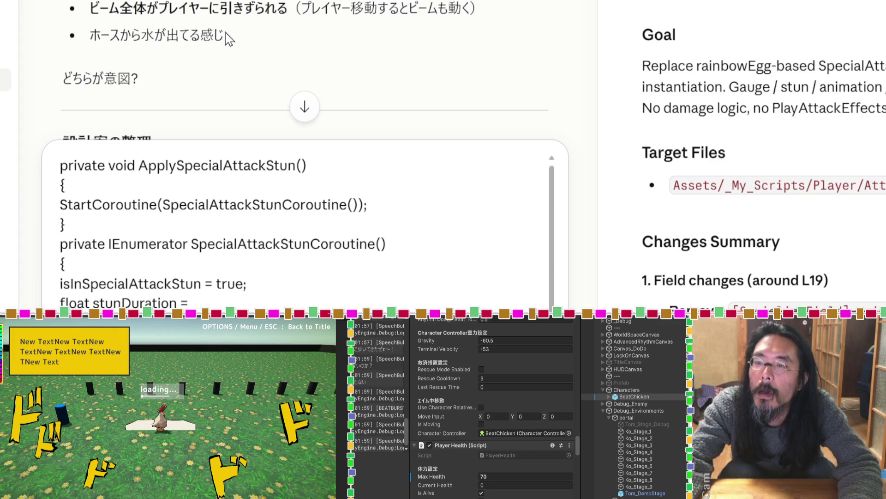
left_click_drag(482, 9, 95, 9)
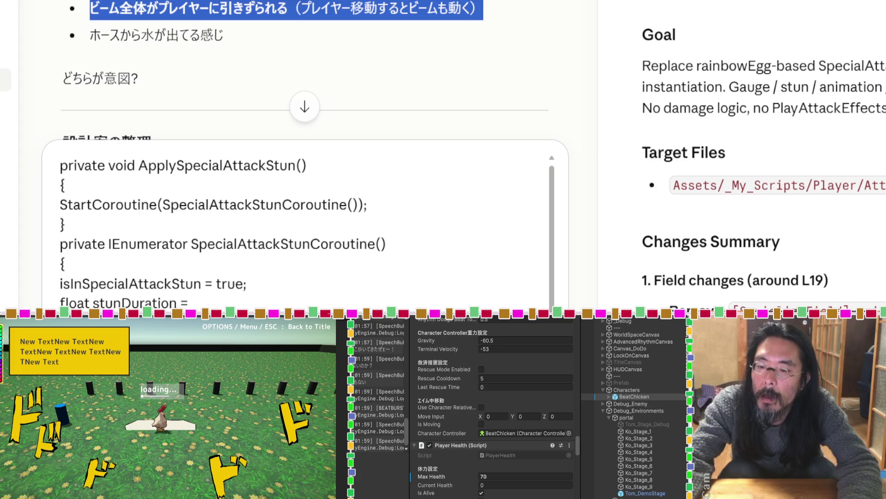
key("Escape")
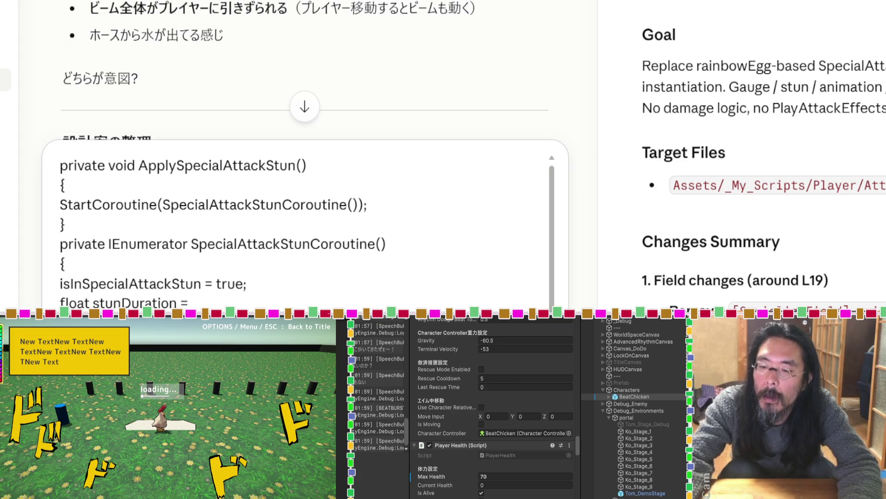
scroll(305, 231, "down", 1)
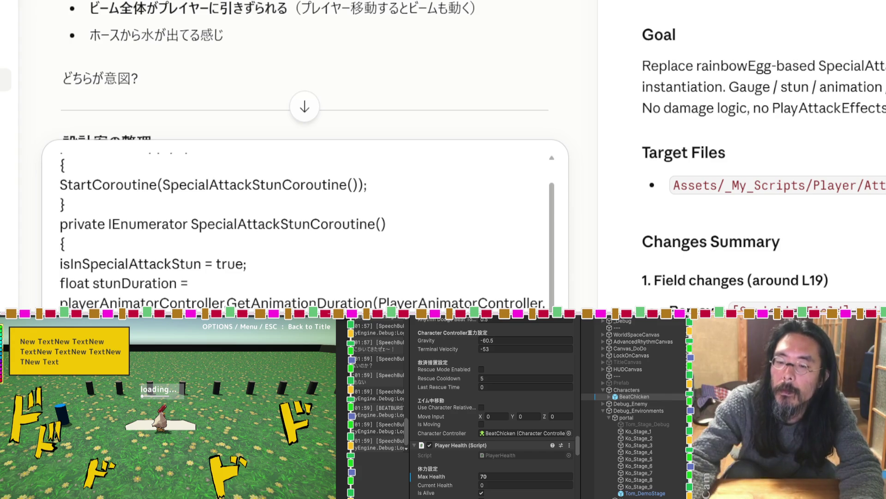
scroll(252, 57, "down", 5)
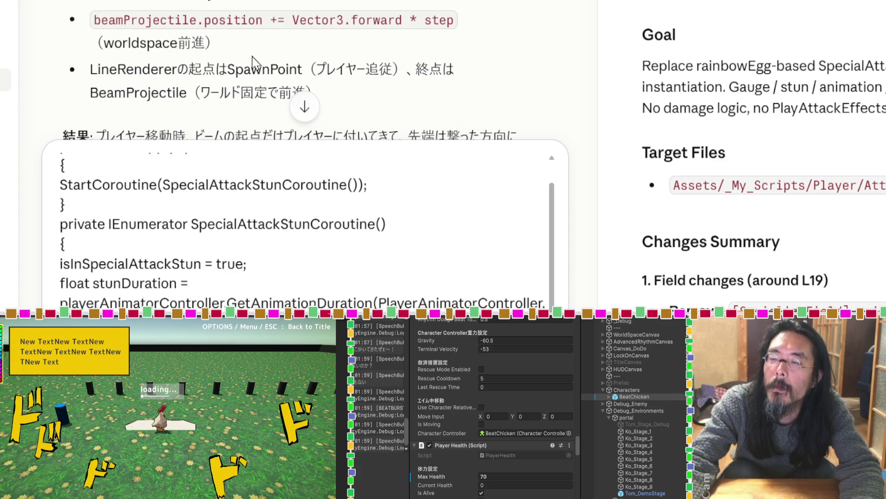
scroll(252, 56, "up", 3)
scroll(252, 56, "down", 3)
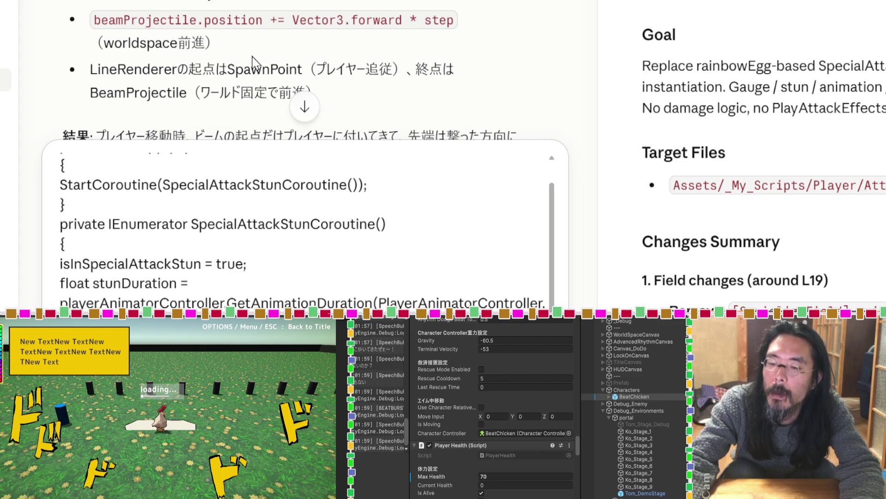
scroll(252, 57, "down", 3)
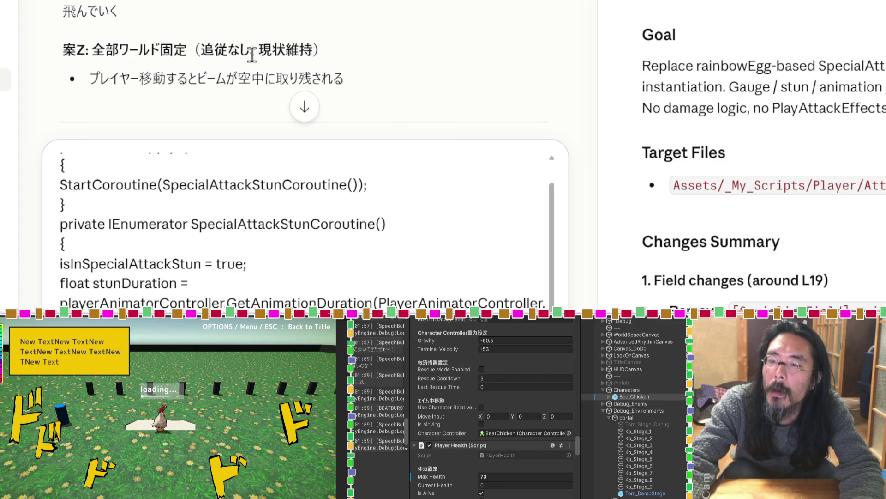
scroll(252, 56, "up", 3)
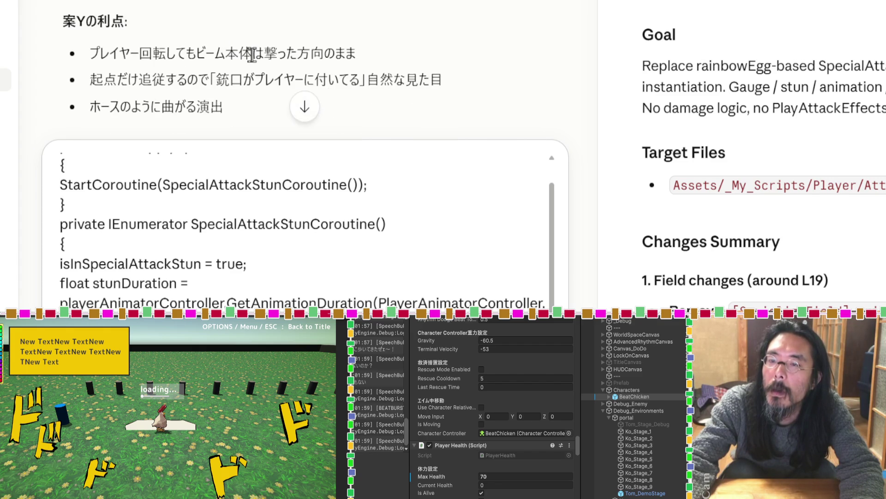
scroll(252, 56, "down", 5)
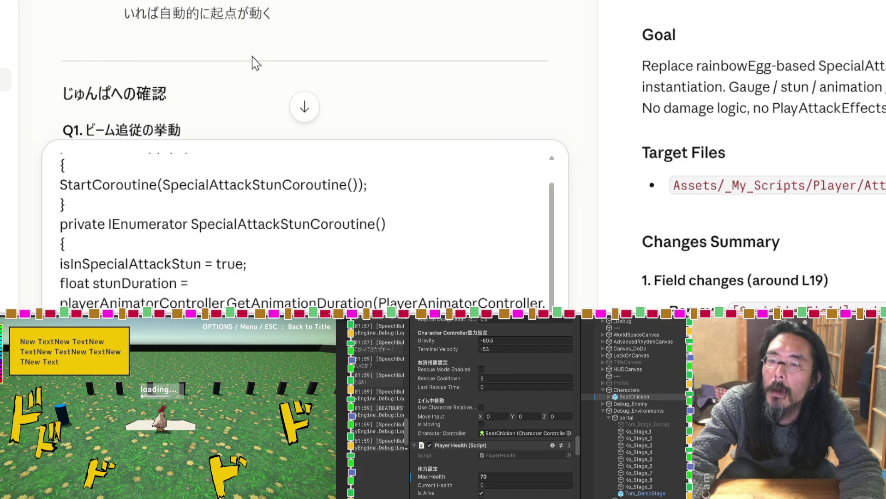
scroll(253, 56, "up", 2)
scroll(252, 56, "down", 5)
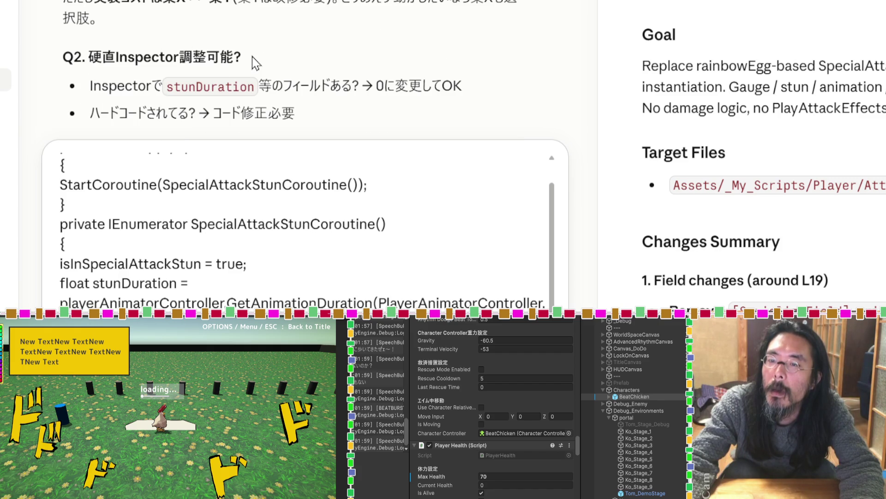
Send the stun-coroutine question and note isInSpecialAttackStun in Claude's option C reply.
scroll(252, 56, "down", 5)
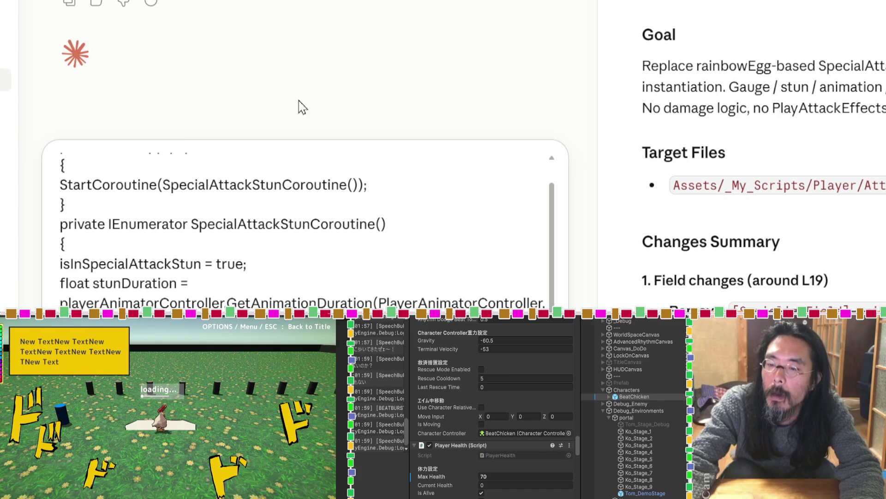
key("Return")
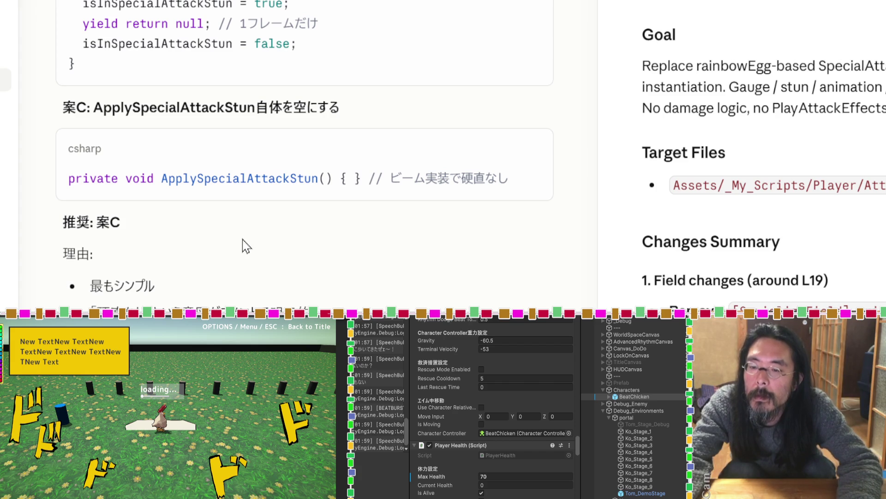
scroll(192, 243, "down", 3)
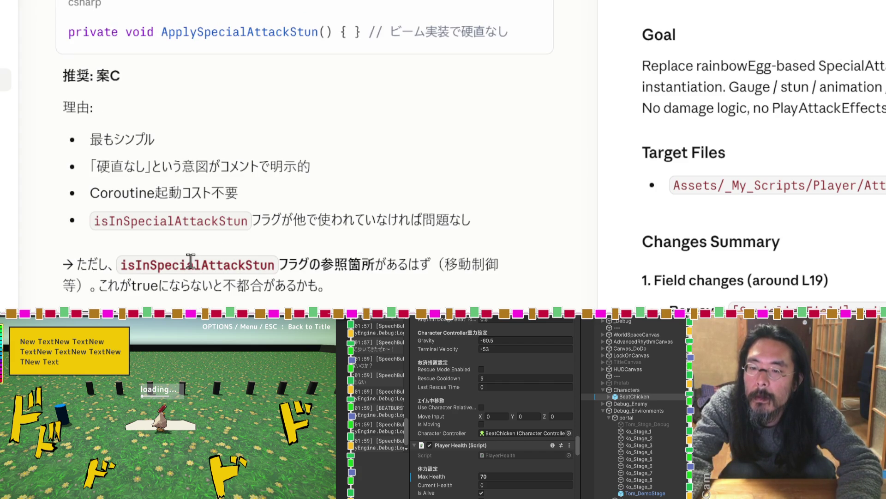
double_click(190, 261)
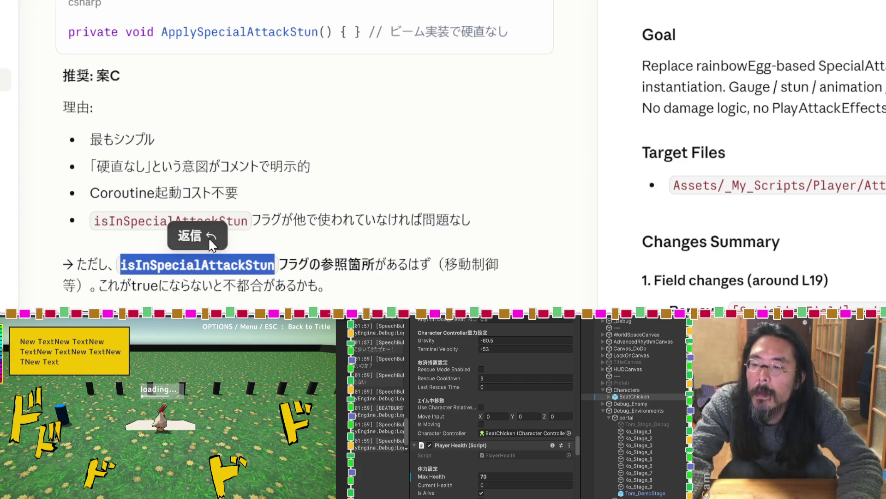
key("super+Tab")
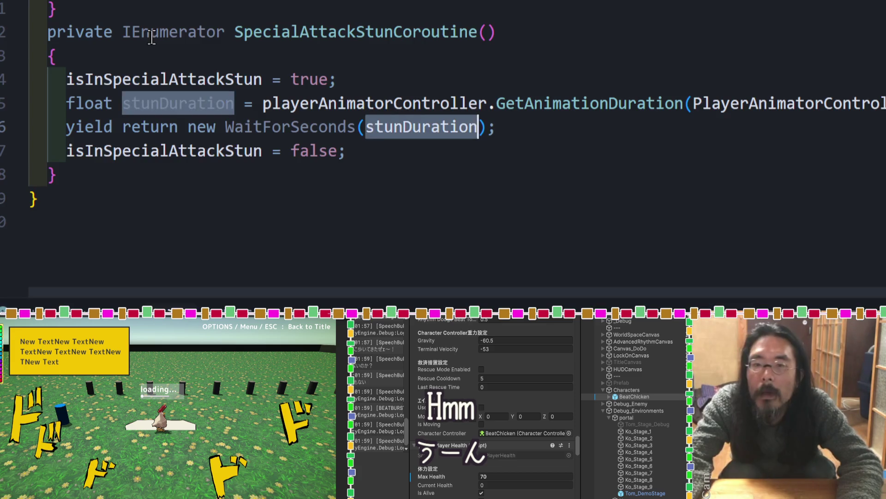
Jump to the isInSpecialAttackStun field declaration and step through its uses.
left_click(163, 79)
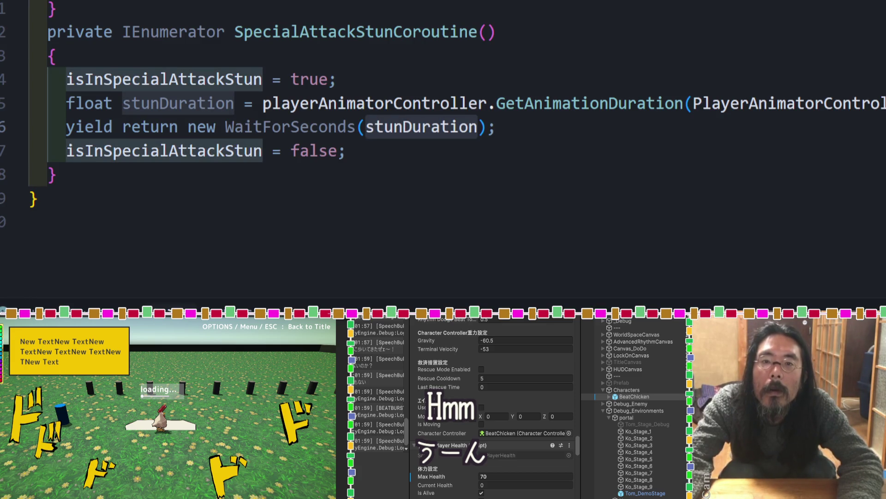
key("F12")
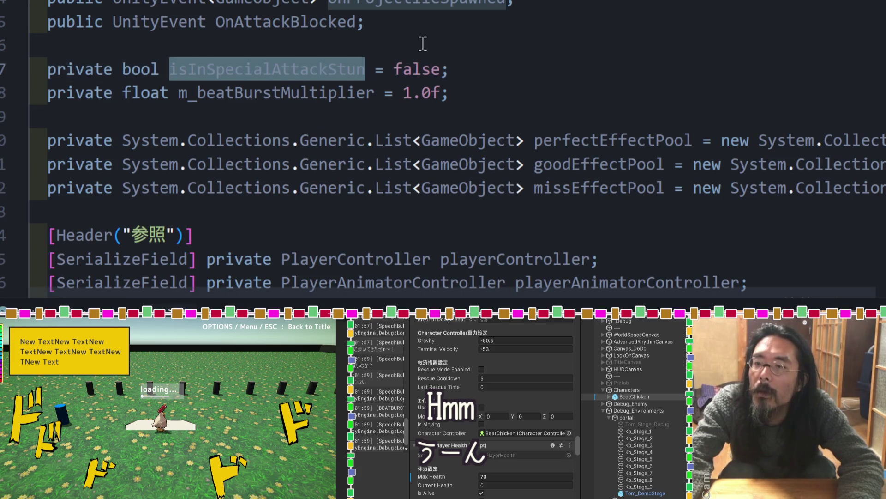
left_click(513, 51)
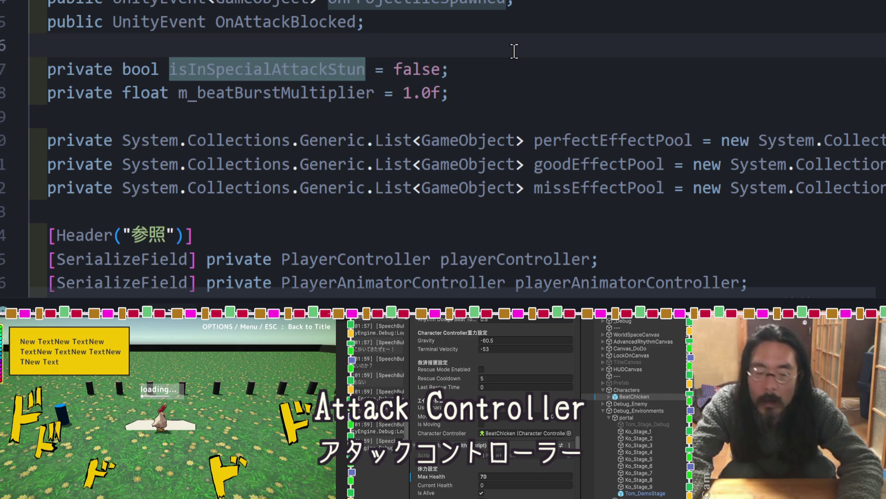
key("ctrl+u")
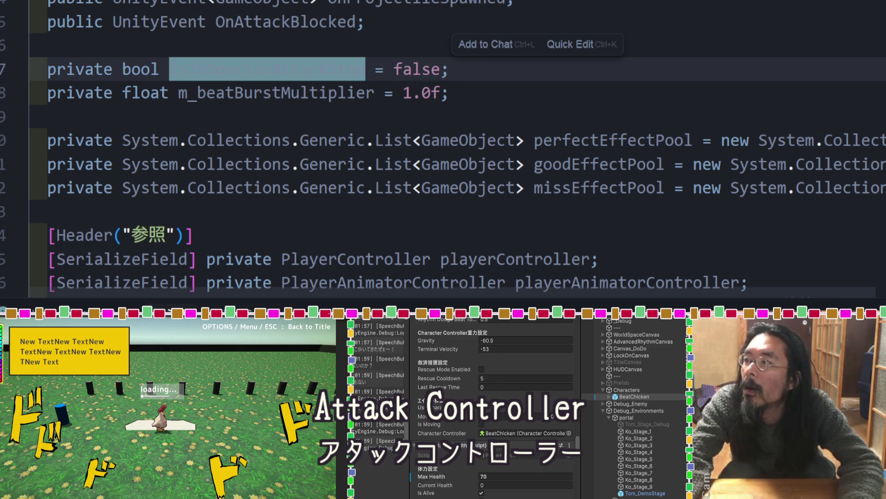
key("ctrl+d")
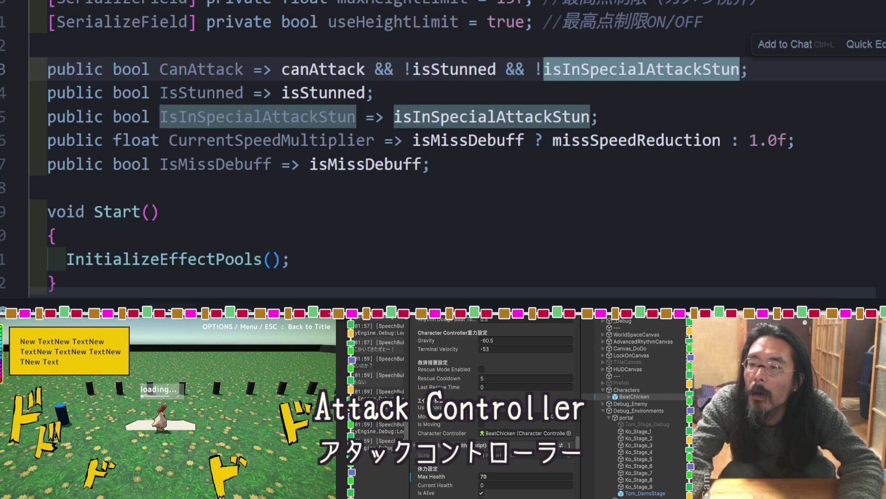
key("ctrl+d")
key("ctrl+d")
key("ctrl+d")
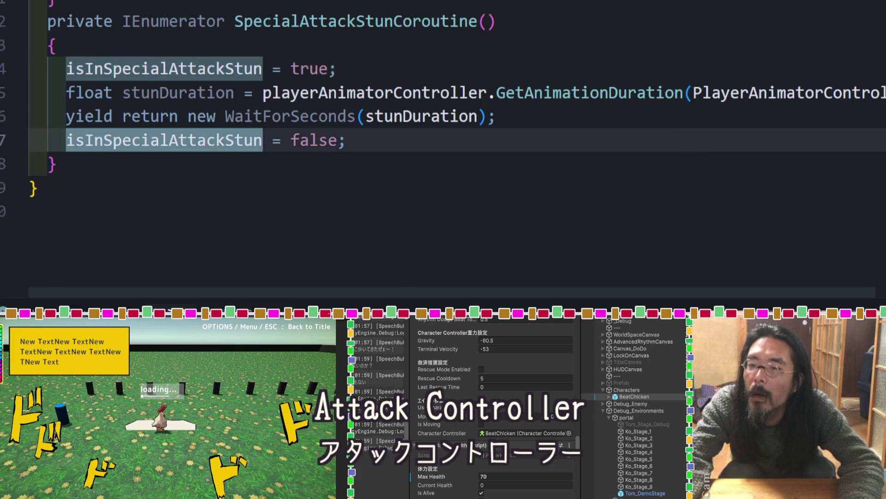
key("ctrl+d")
key("ctrl+d")
key("ctrl+d")
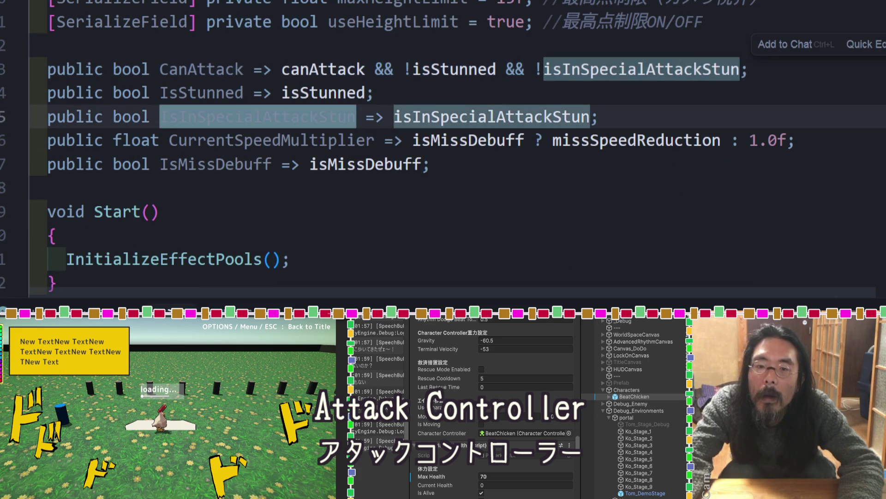
Trace the IsInSpecialAttackStun checks in the player class and CanAttack, ending at the debug log.
key("F12")
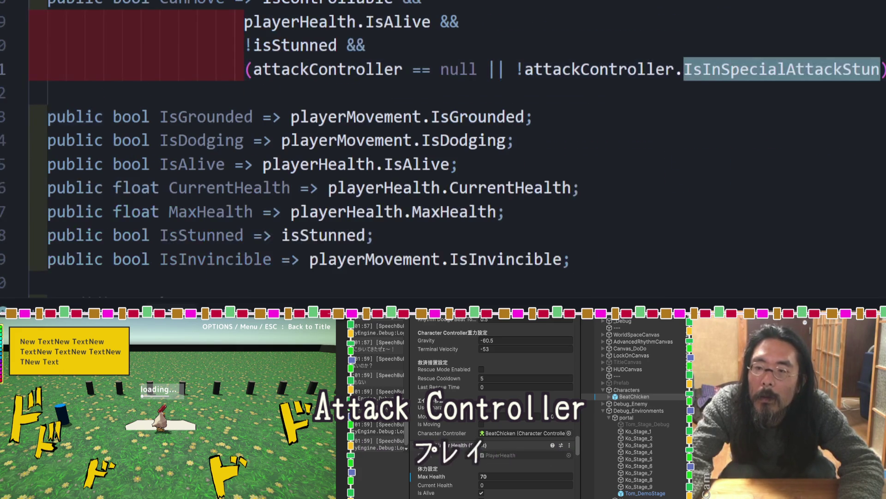
key("alt+Left")
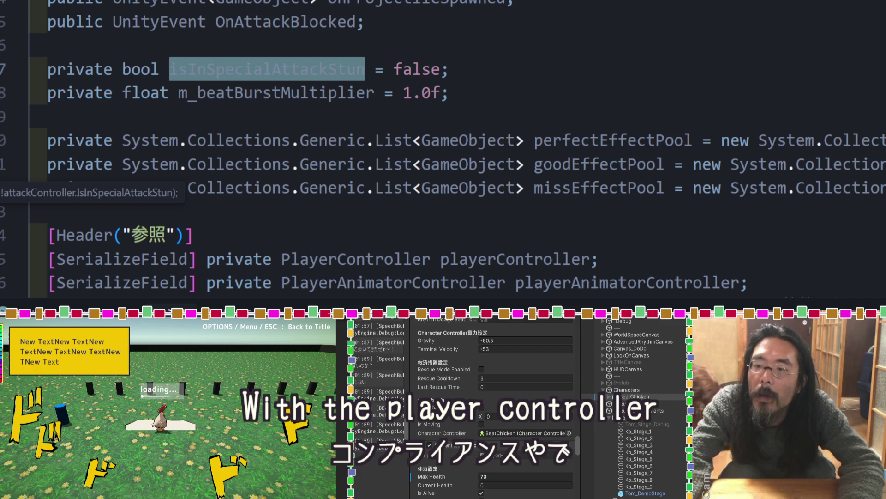
key("alt+Right")
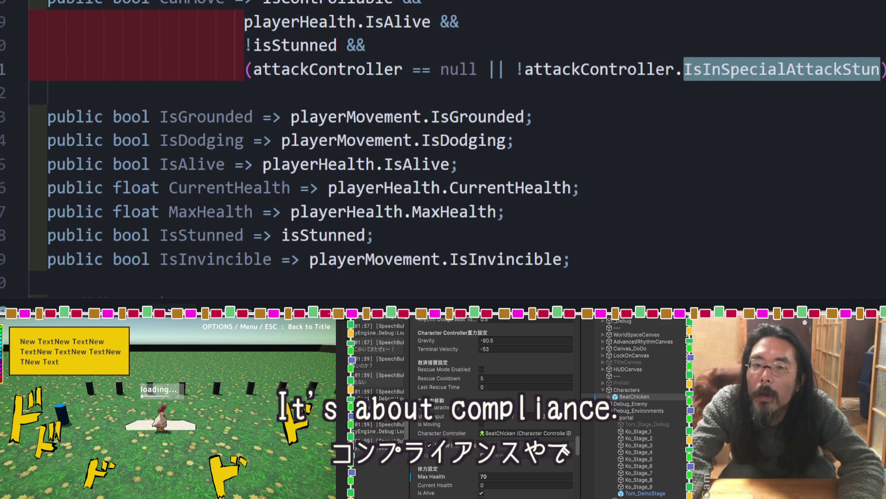
key("alt+Left")
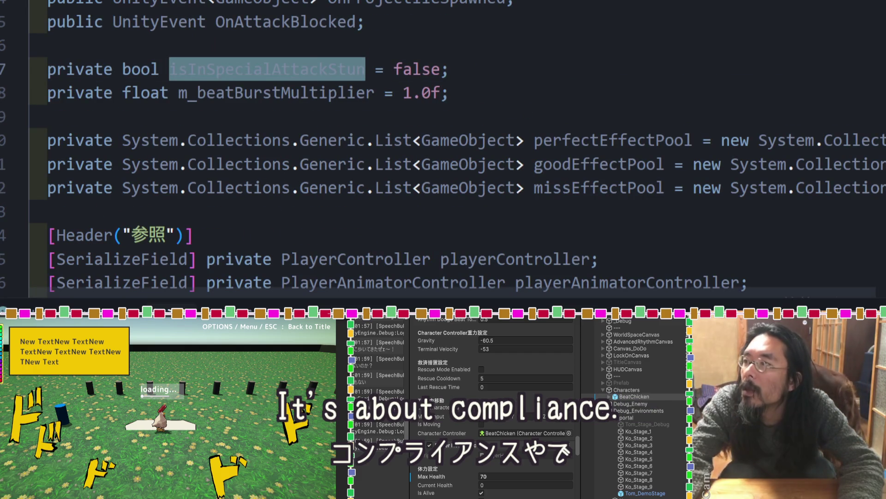
key("alt+Left")
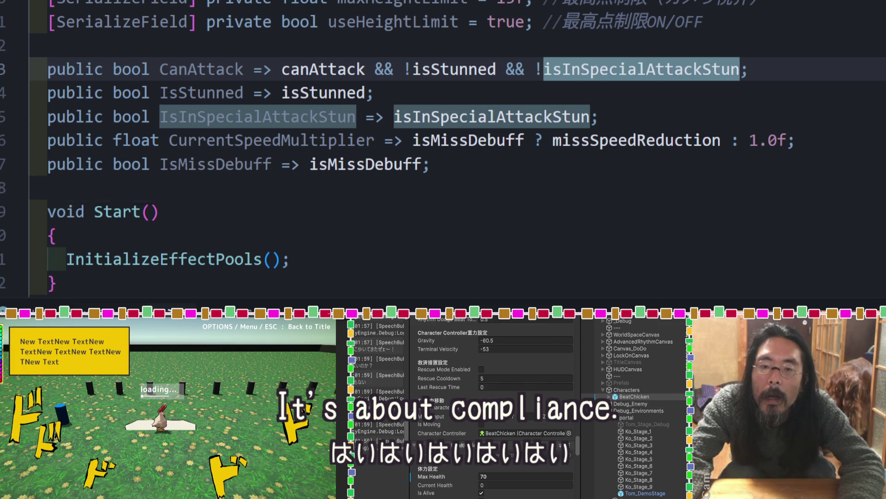
key("alt+Left")
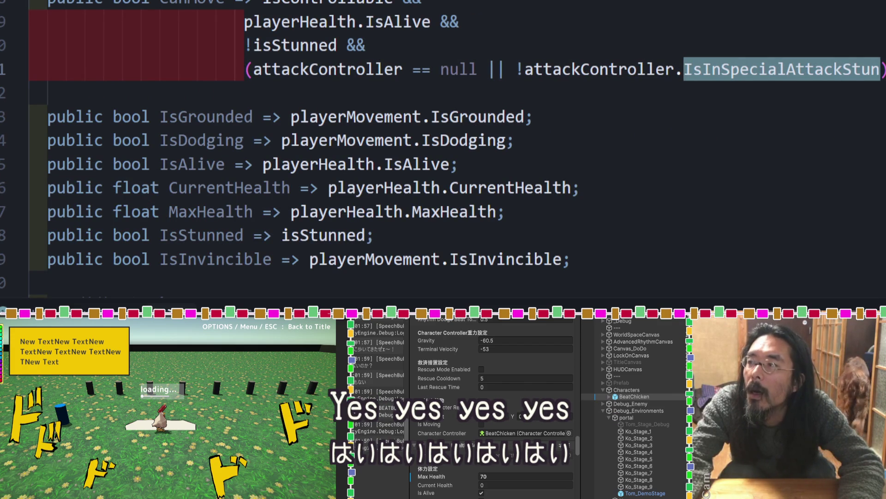
key("alt+Left")
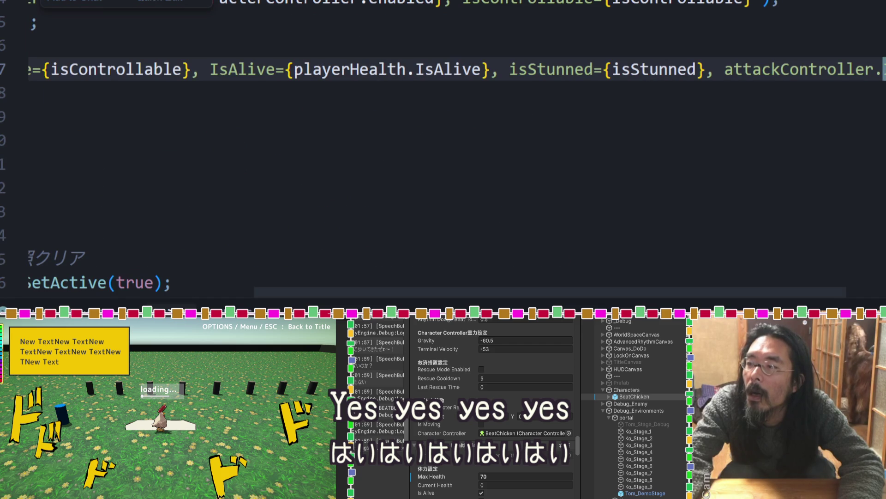
Select the CanAttack through IsInSpecialAttackStun property lines (13–15) in Cursor and return to the chat.
scroll(510, 298, "right", 5)
type("IsInSpecialAttackStun={attackController?.")
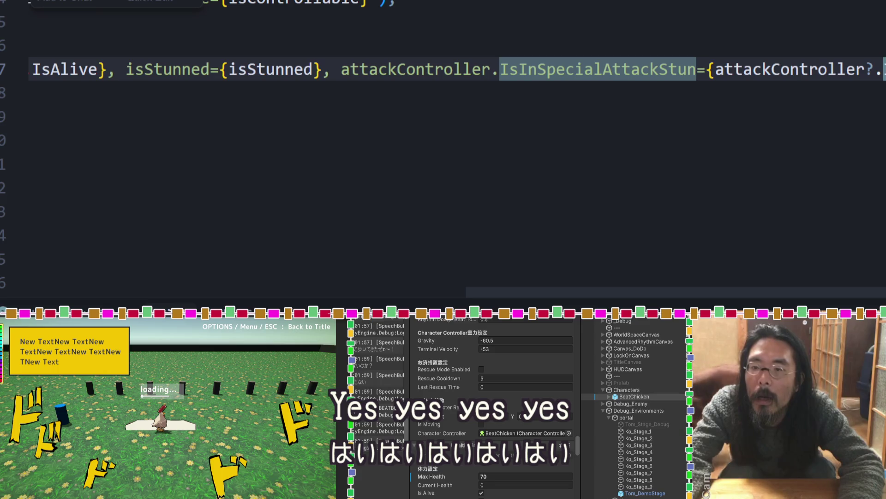
key("alt+Tab")
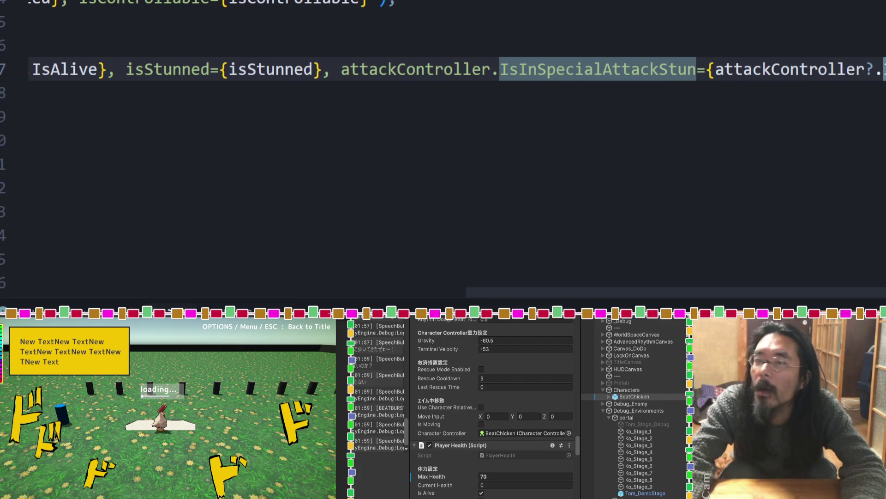
key("Return")
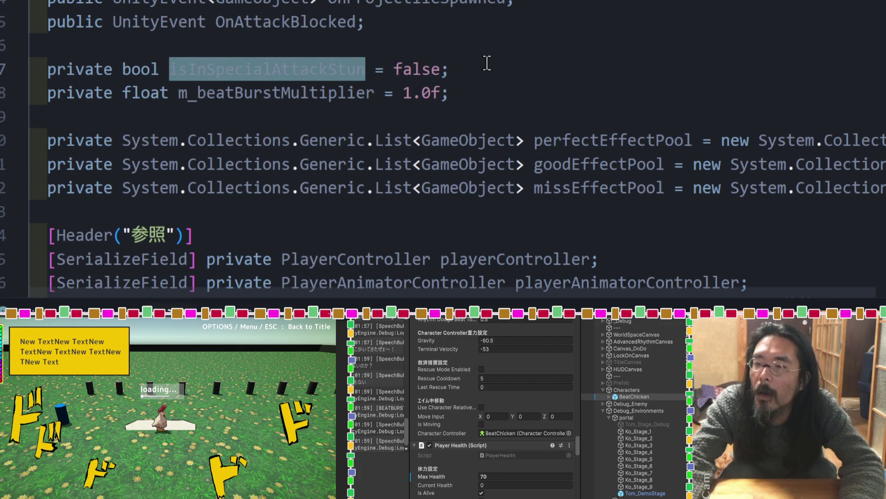
scroll(482, 65, "down", 10)
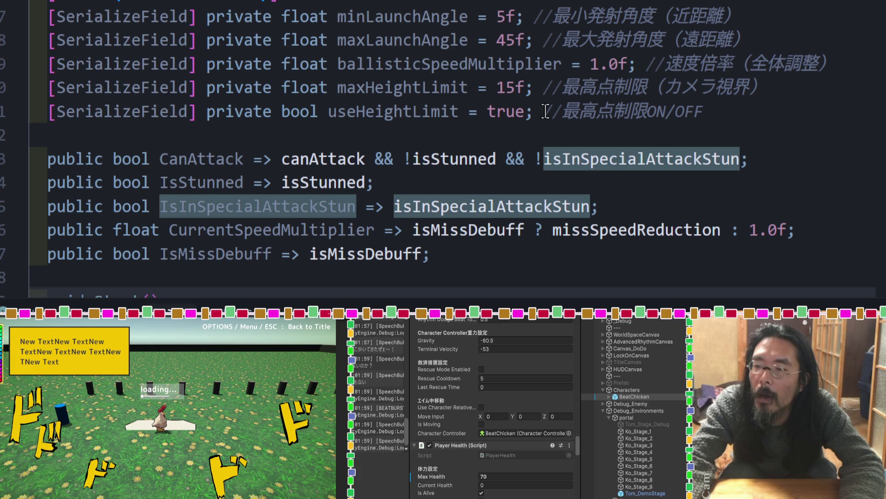
mouse_move(612, 208)
left_mouse_down()
mouse_move(138, 206)
mouse_move(16, 162)
left_mouse_up()
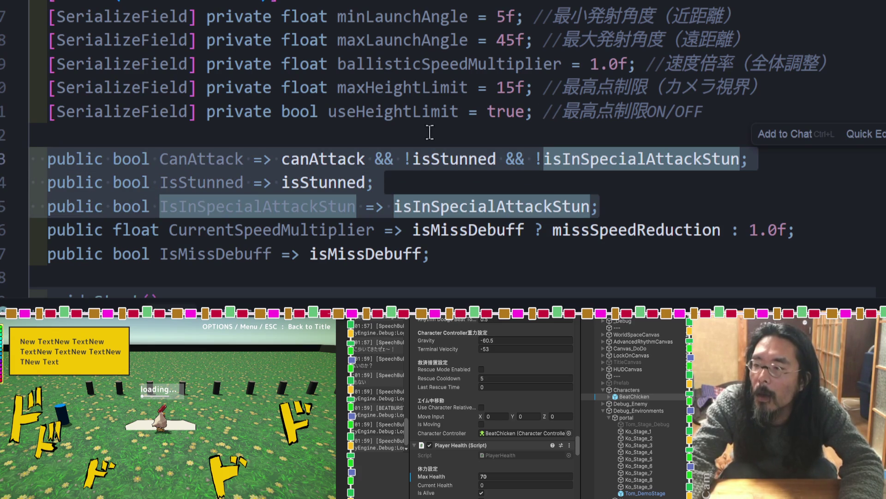
key("ctrl+l")
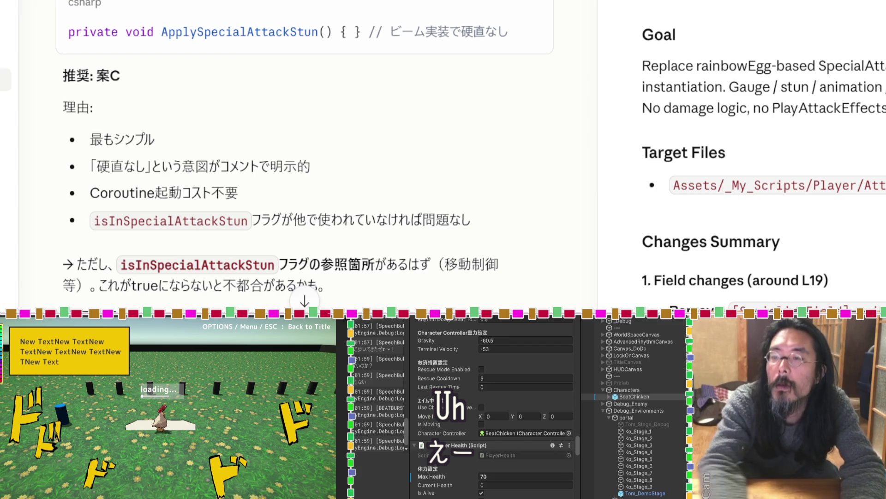
scroll(203, 191, "up", 3)
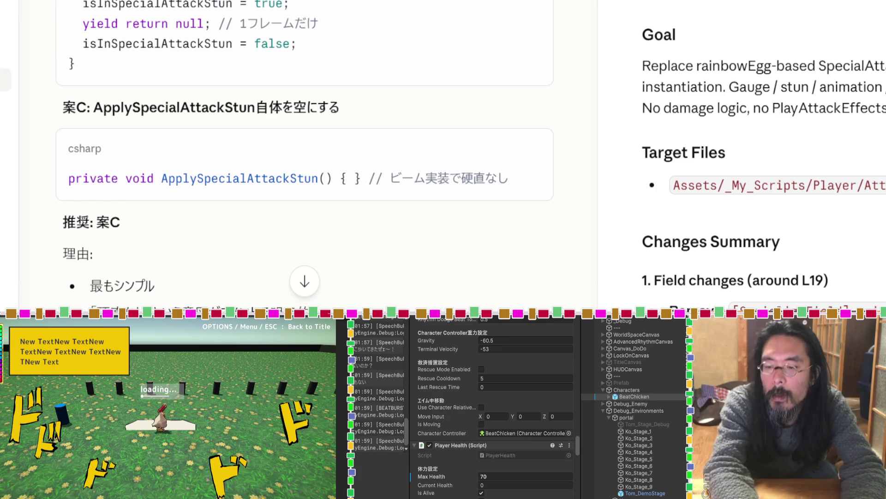
scroll(375, 191, "down", 10)
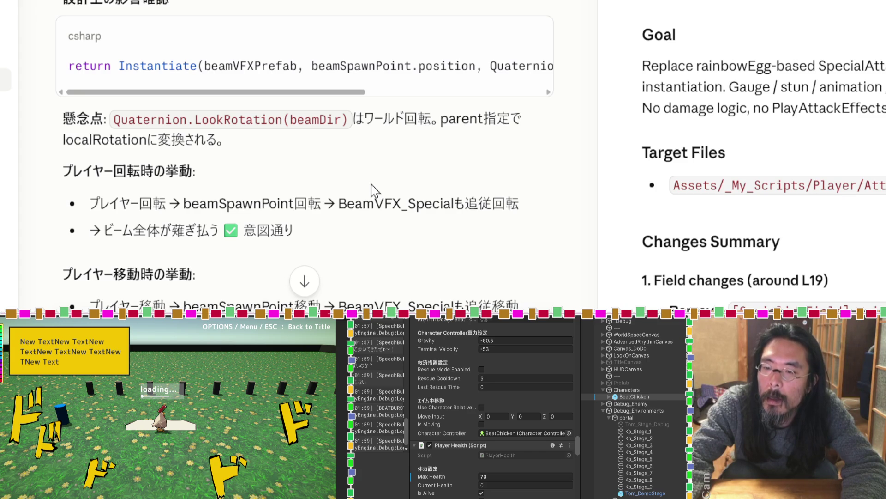
Highlight Claude's two questions on walking, turning and attacking while firing the beam.
scroll(375, 191, "down", 3)
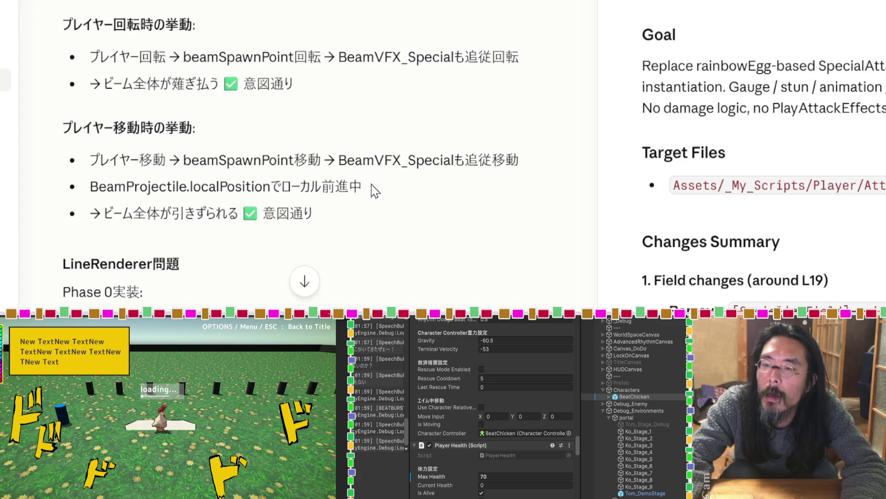
scroll(374, 191, "down", 12)
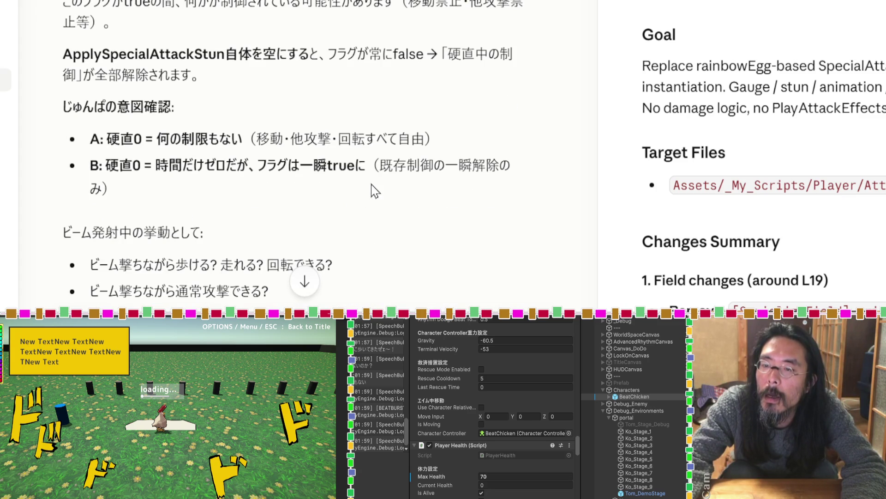
scroll(375, 191, "down", 6)
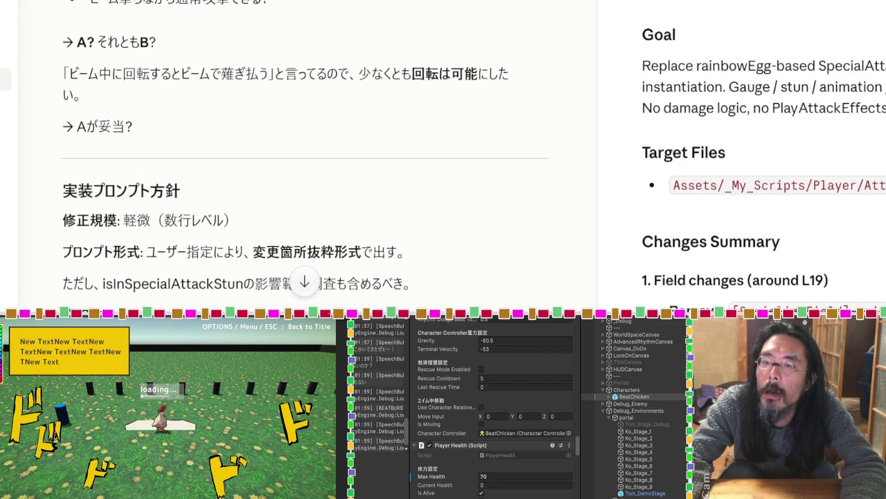
left_click_drag(286, 7, 90, 5)
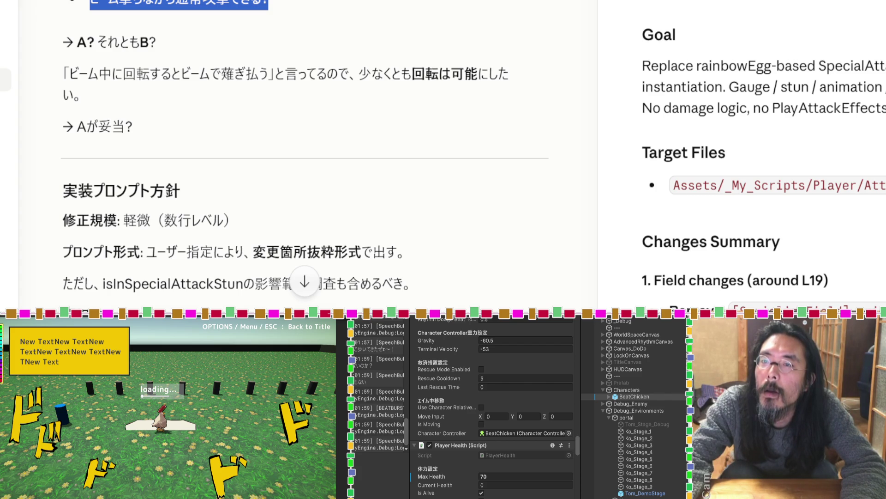
scroll(305, 153, "up", 5)
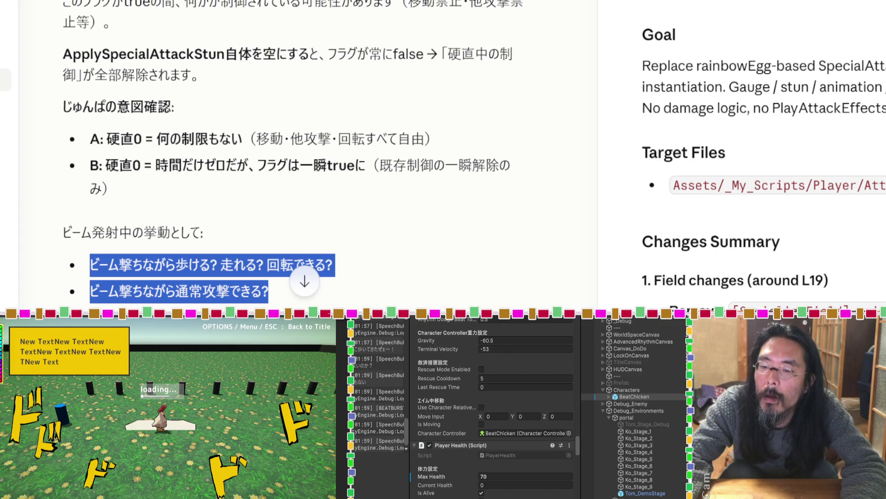
scroll(296, 184, "down", 3)
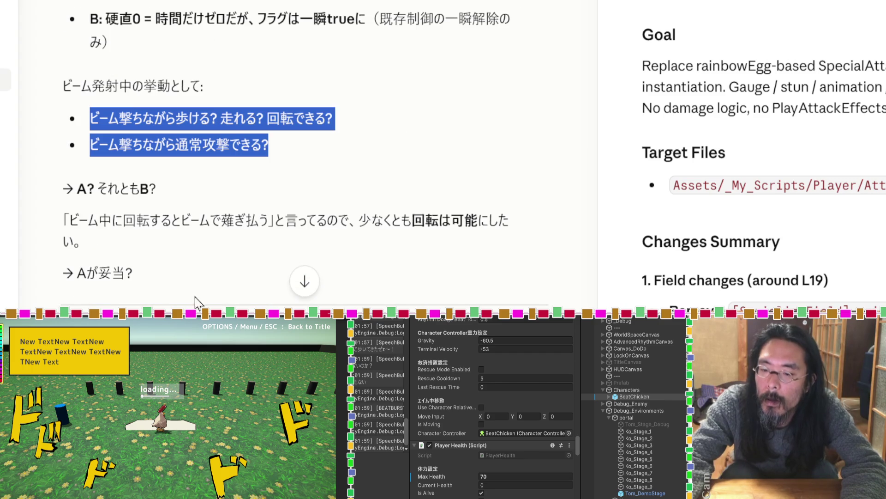
left_click(199, 296)
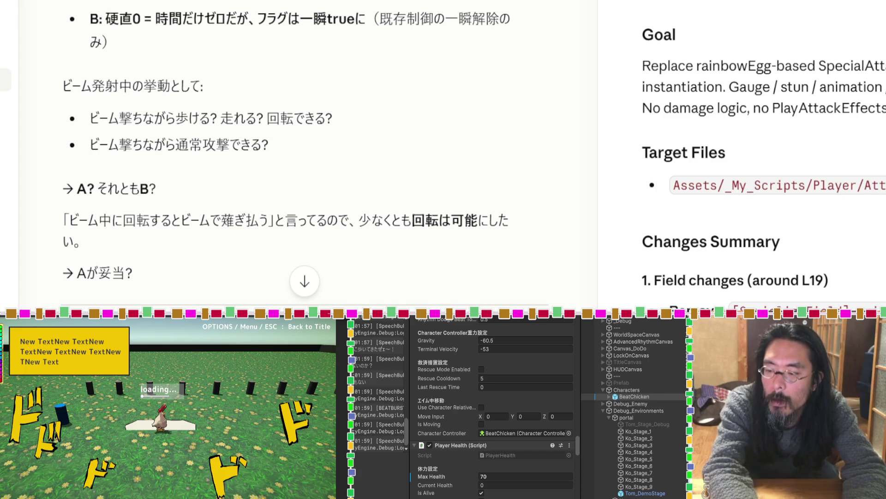
left_click_drag(282, 152, 89, 118)
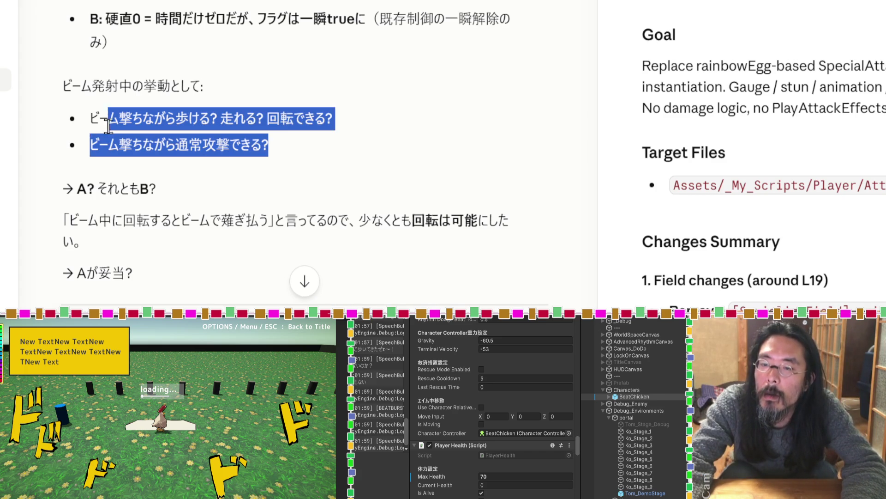
Paste the CanAttack code with a note that isInSpecialAttackStun stays and all actions remain allowed while firing.
key("ctrl+v")
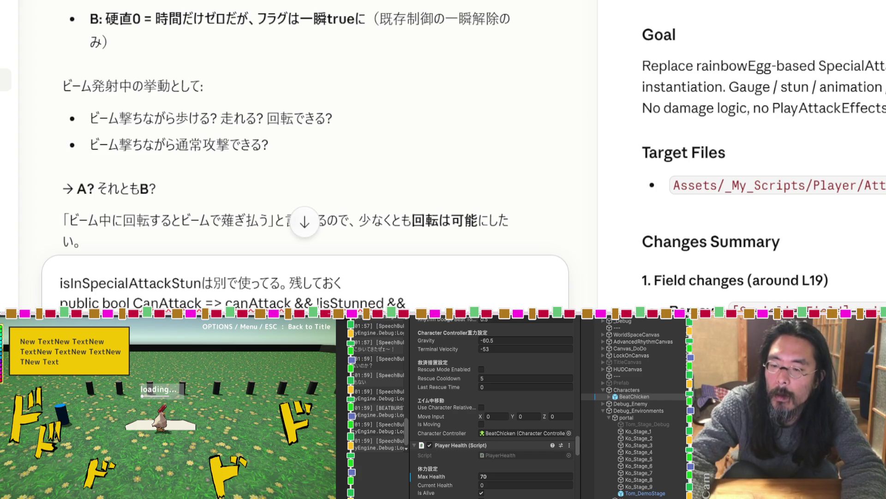
scroll(189, 189, "down", 3)
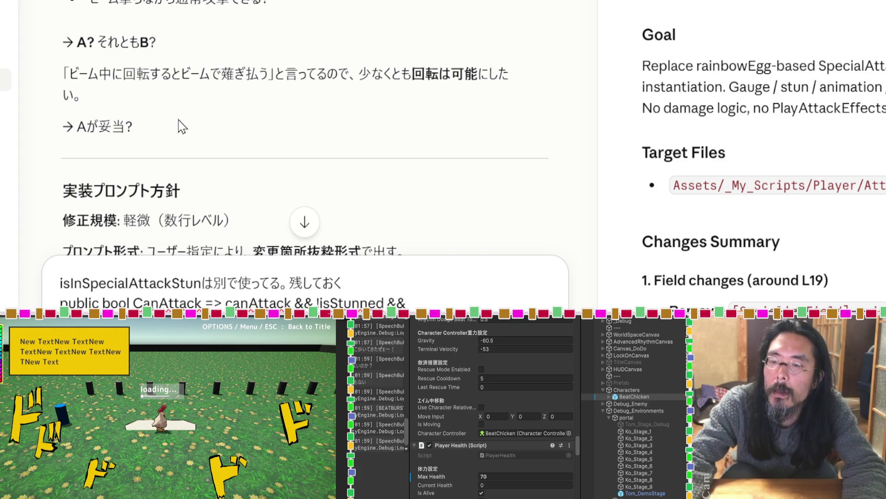
scroll(182, 126, "down", 8)
scroll(182, 126, "down", 10)
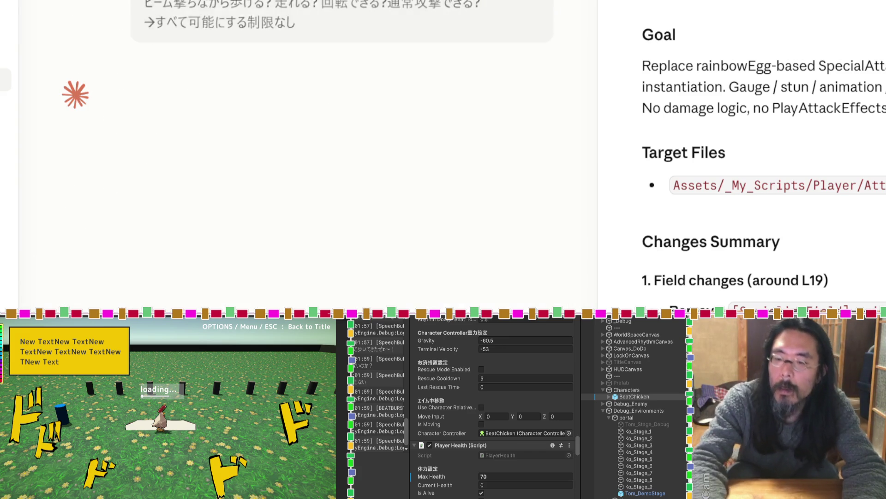
Send the reply and review Claude's confirmed plan and the 'Phase 1-α Fix: Stun Removal & Beam Follow' document.
key("Return")
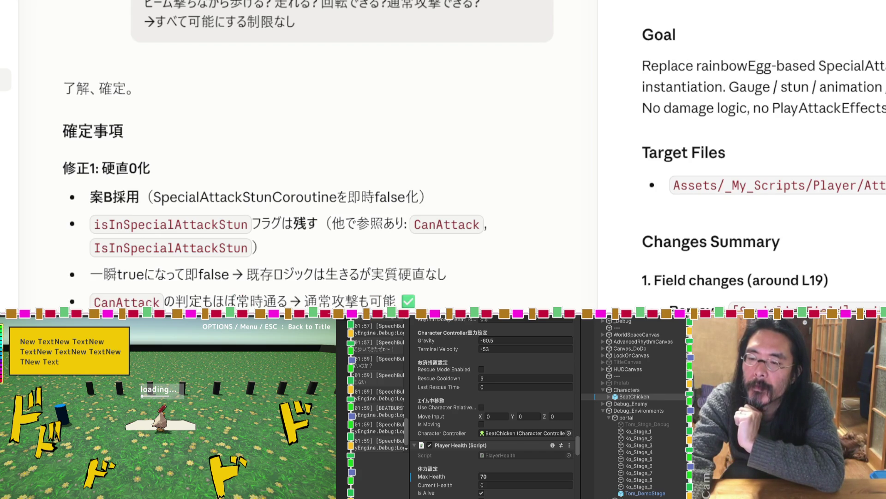
scroll(307, 152, "down", 3)
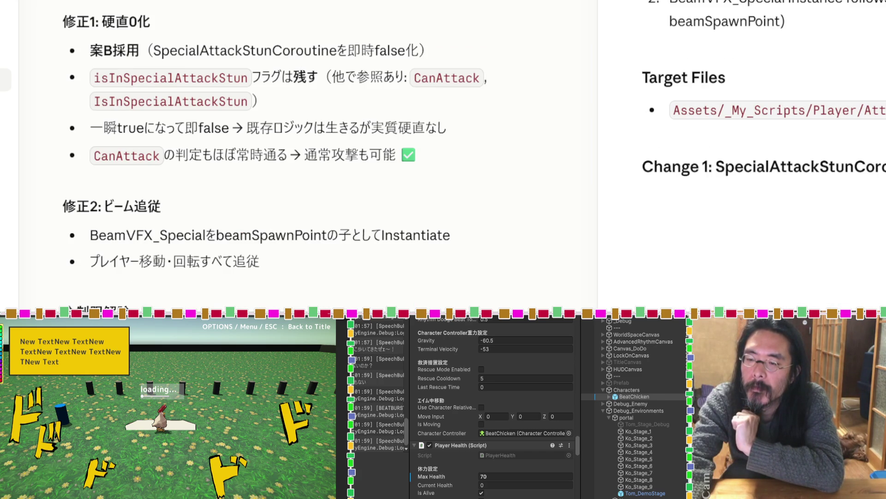
scroll(374, 286, "down", 5)
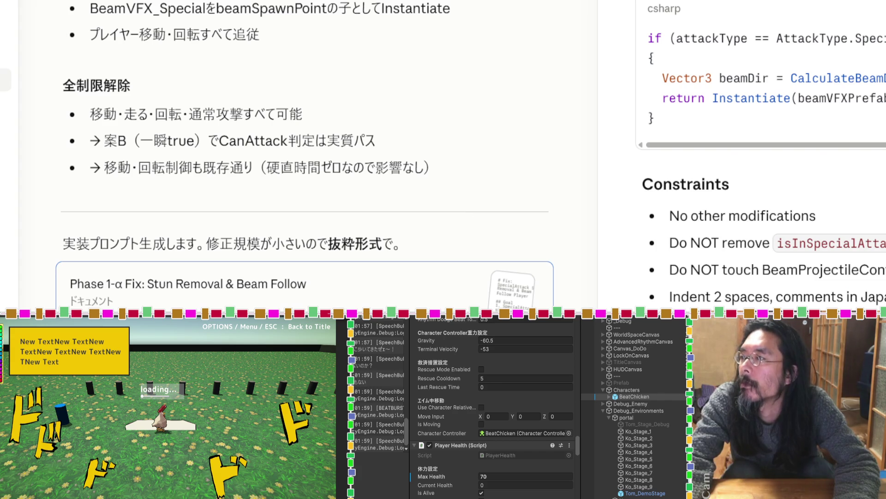
Create a new folder named 0501_1713 in File Explorer.
key("Return")
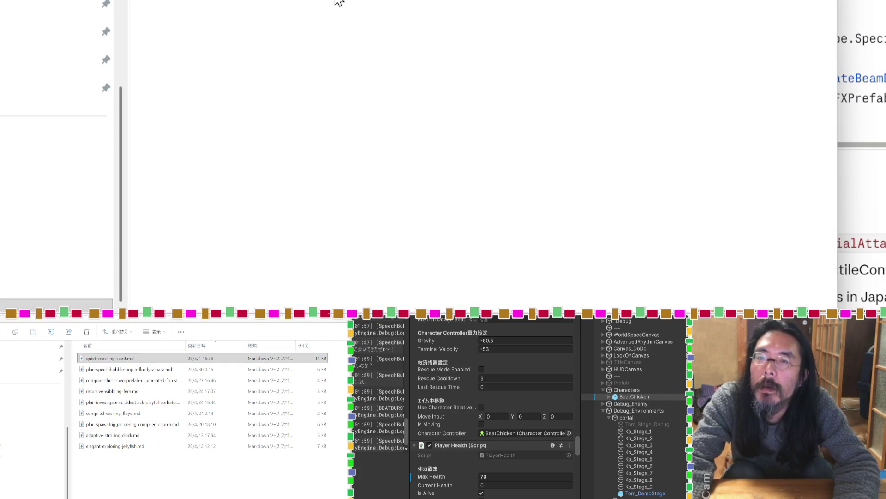
key("ctrl+shift+n")
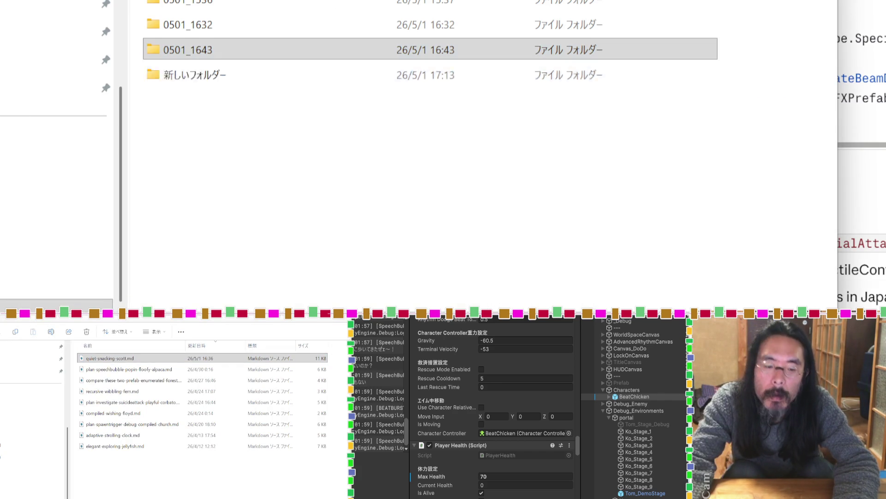
type("0501_1713")
key("Return")
key("Return")
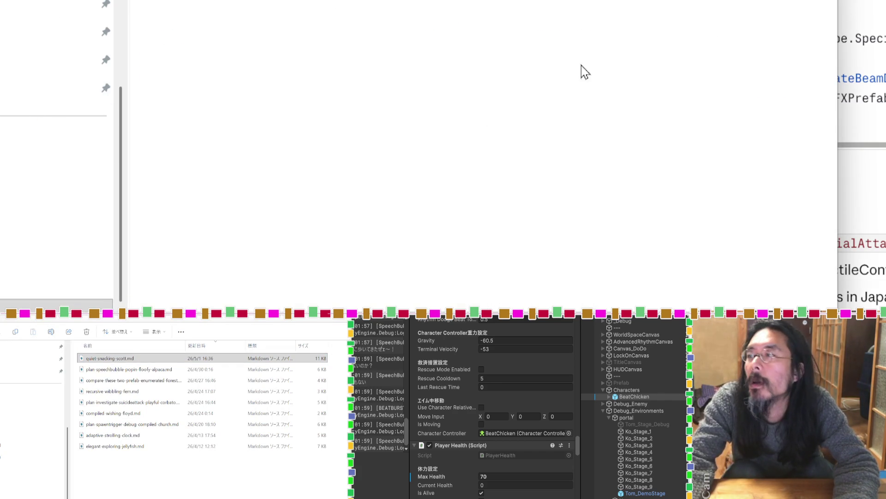
Close Explorer and return to the AttackController code showing the CanAttack property.
key("alt+F4")
scroll(482, 212, "down", 10)
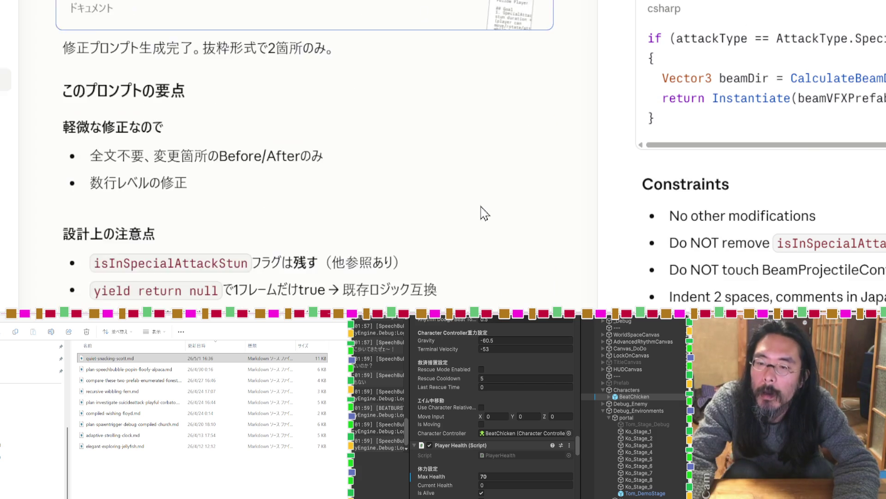
scroll(482, 212, "down", 3)
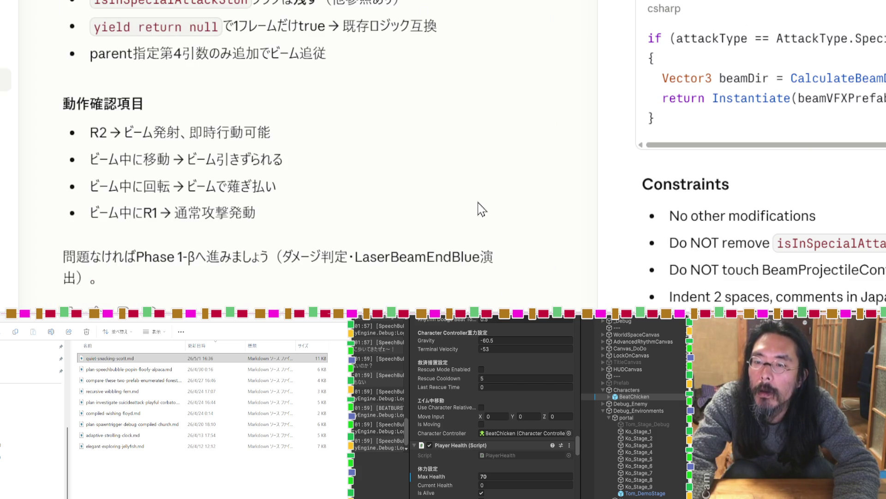
key("alt+Tab")
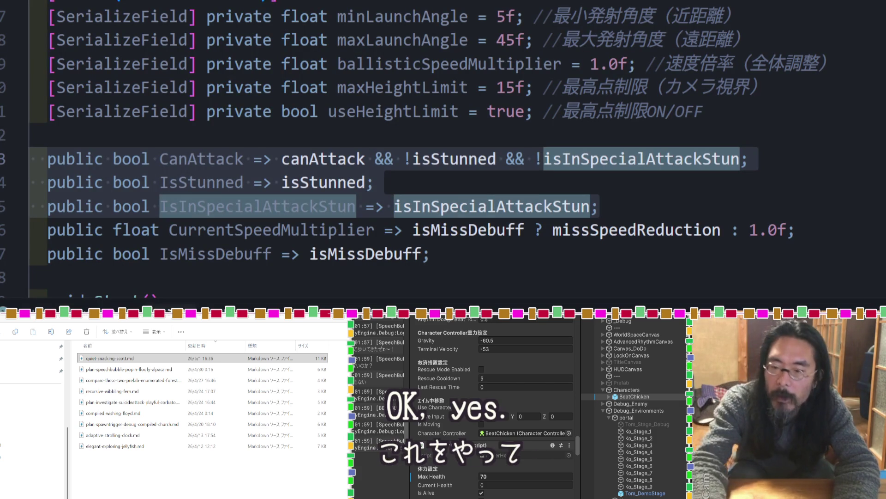
Scroll Claude Code's output to the AttackController.cs diff replacing the stun wait with a single-frame yield.
key("alt+Tab")
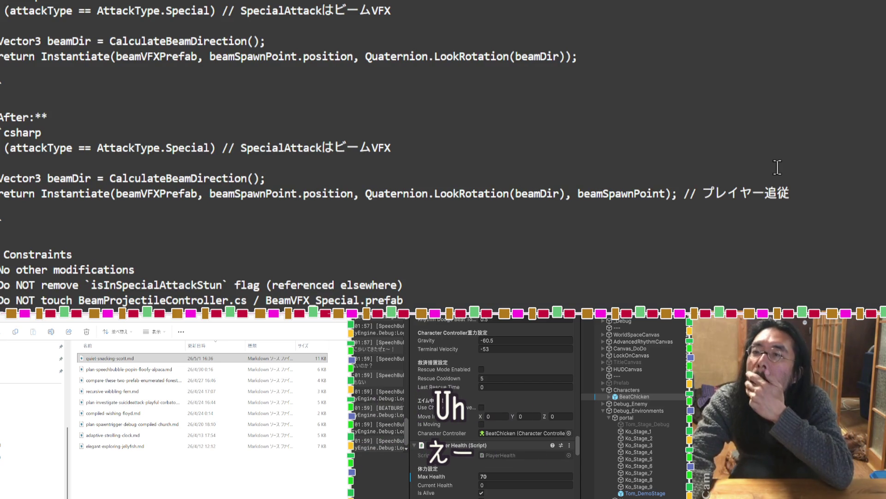
scroll(778, 168, "down", 1)
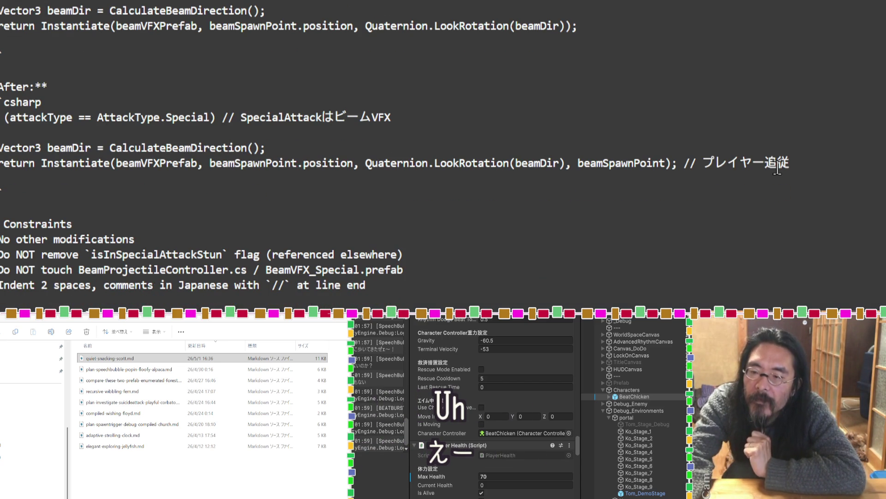
scroll(777, 167, "down", 1)
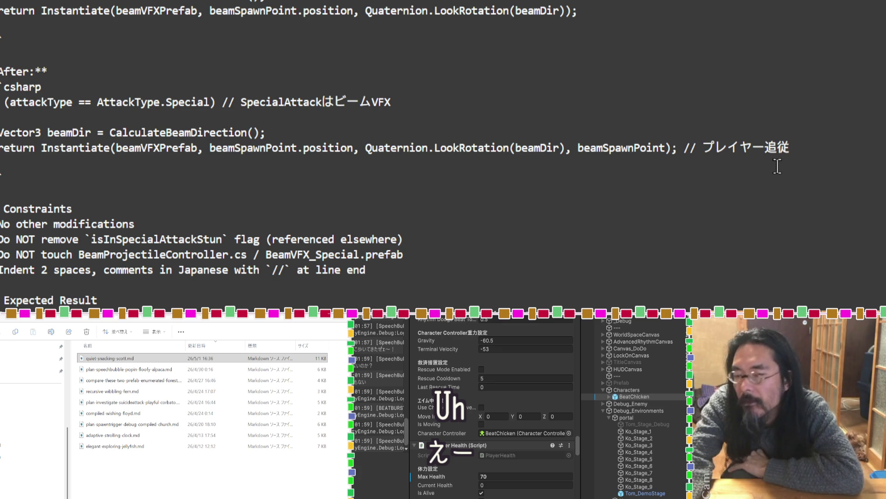
scroll(777, 167, "down", 4)
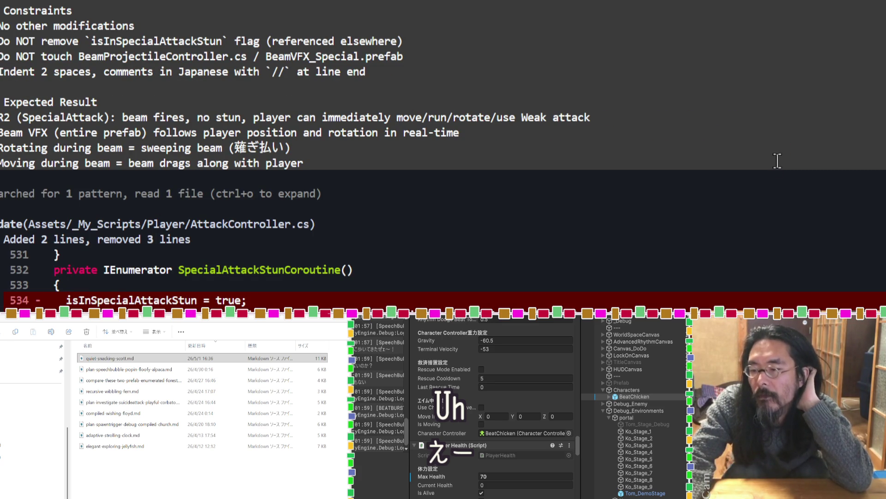
scroll(777, 161, "down", 3)
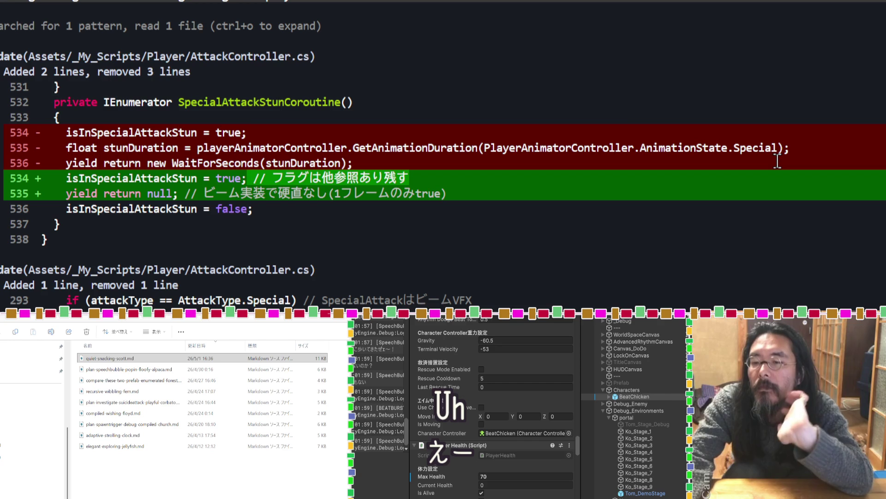
scroll(777, 161, "down", 1)
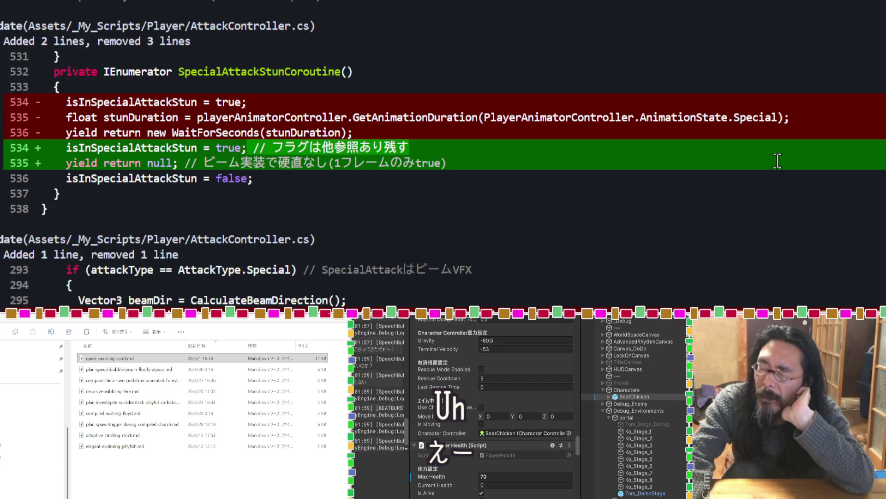
scroll(778, 161, "down", 2)
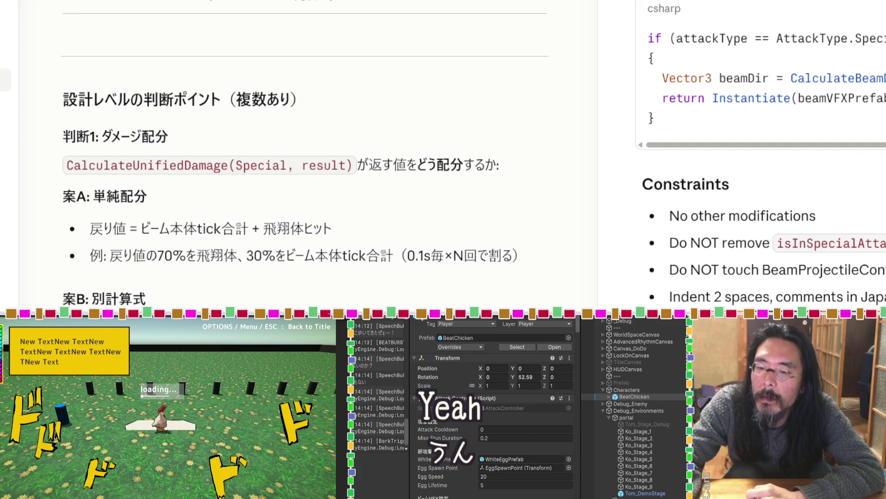
scroll(304, 157, "down", 3)
scroll(304, 152, "down", 3)
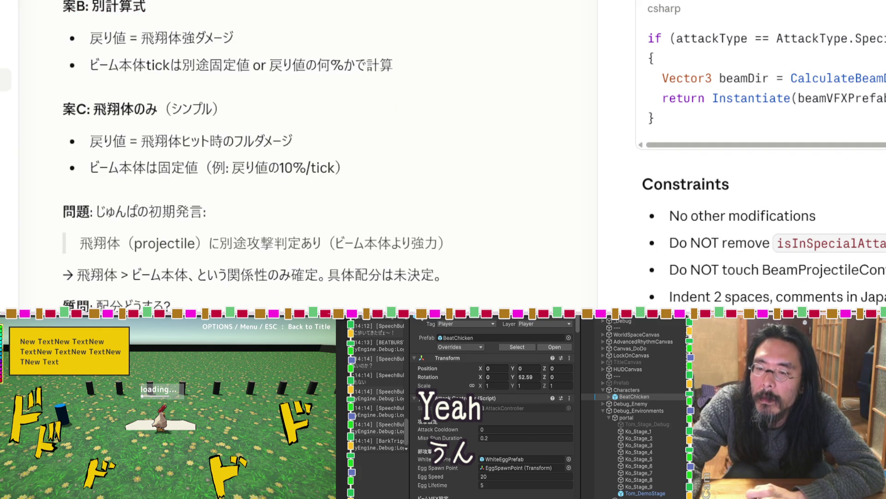
scroll(304, 152, "down", 3)
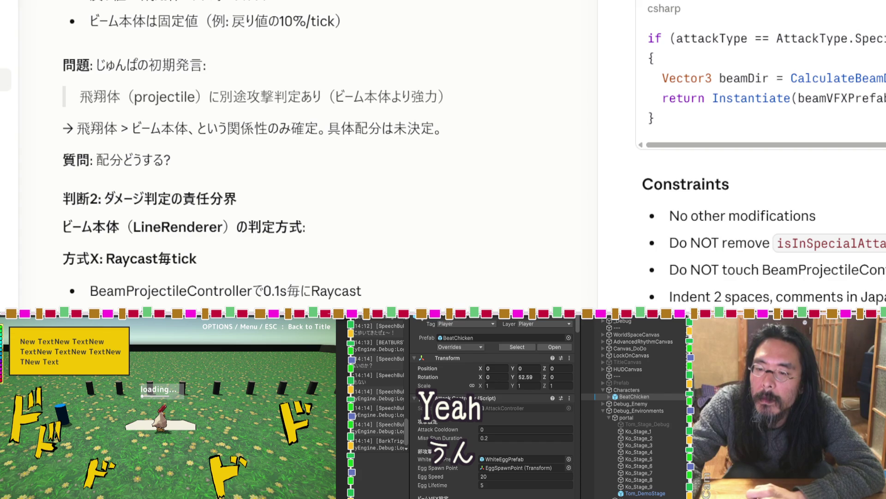
scroll(304, 153, "down", 3)
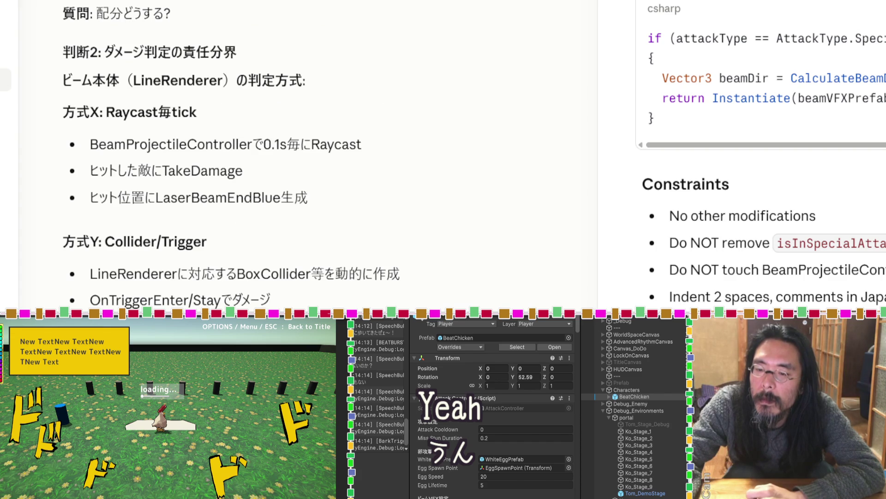
scroll(305, 152, "down", 3)
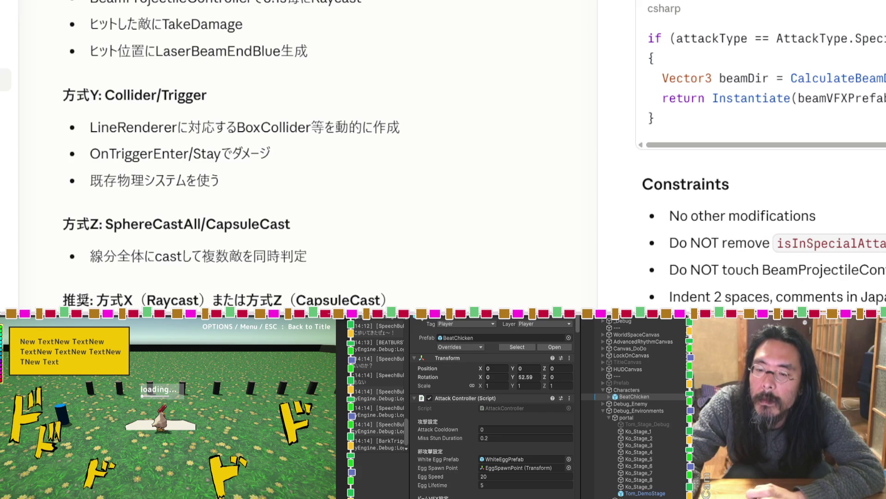
scroll(305, 153, "down", 3)
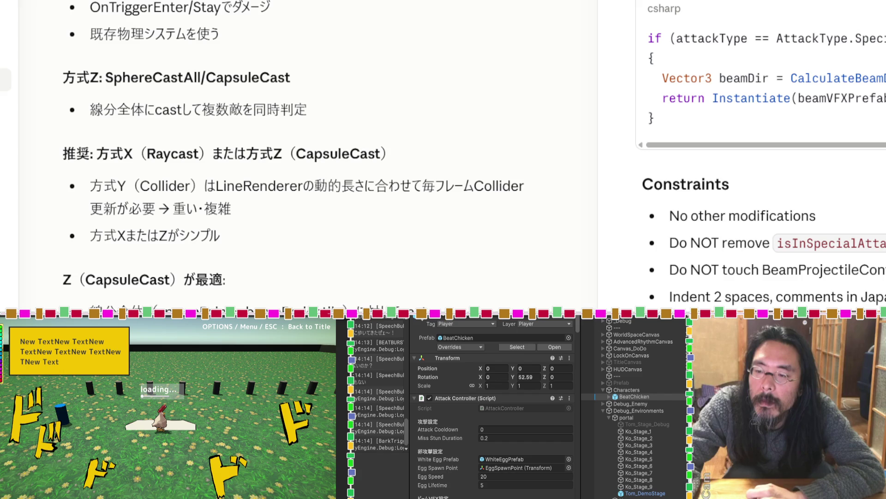
scroll(293, 157, "down", 1)
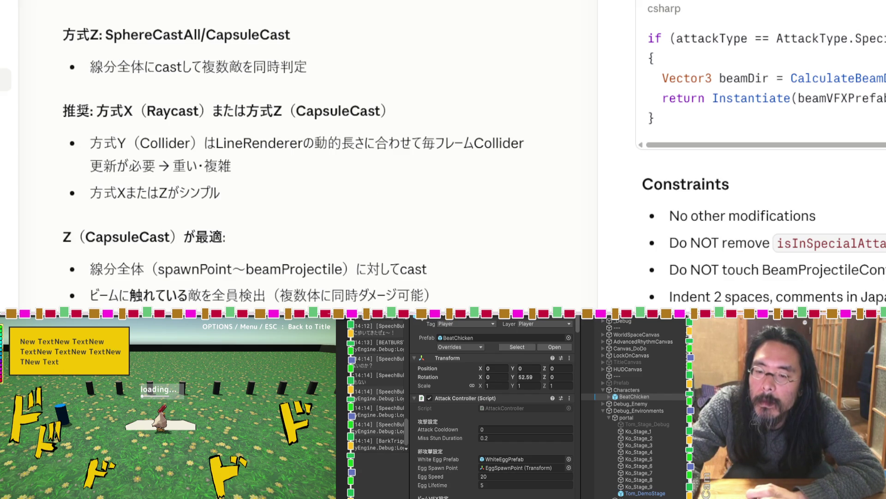
scroll(305, 152, "down", 3)
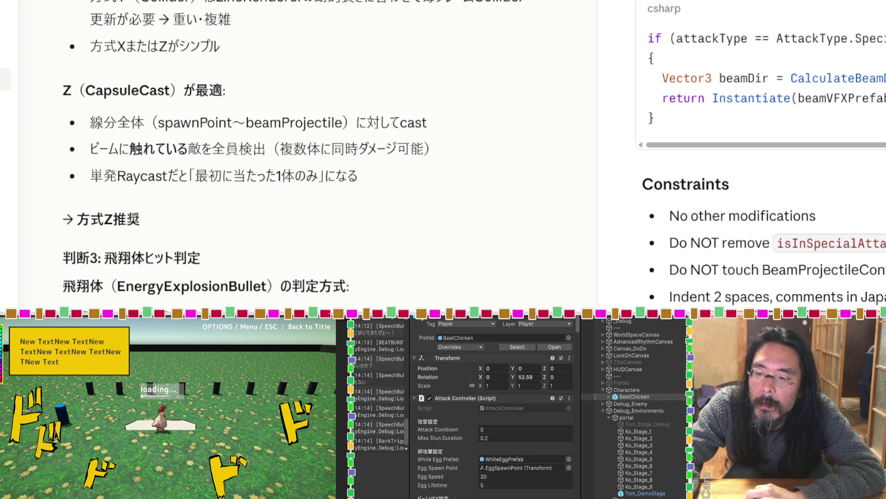
scroll(295, 153, "down", 3)
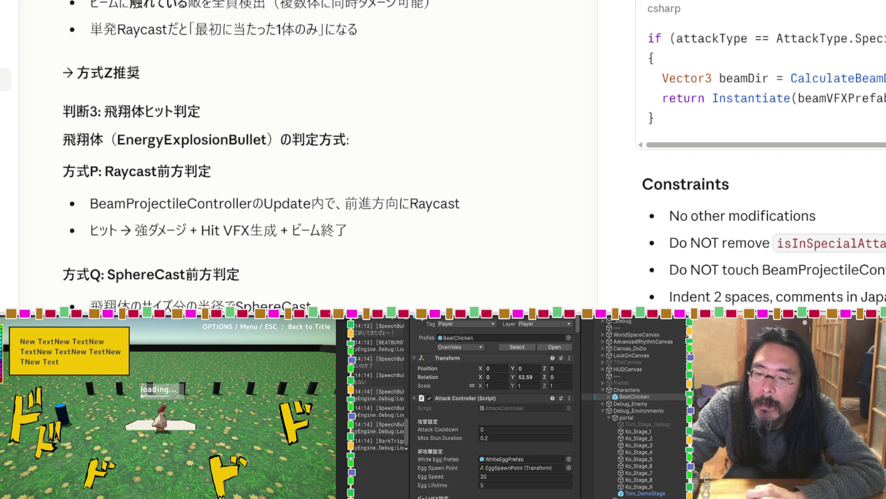
left_click_drag(148, 74, 87, 78)
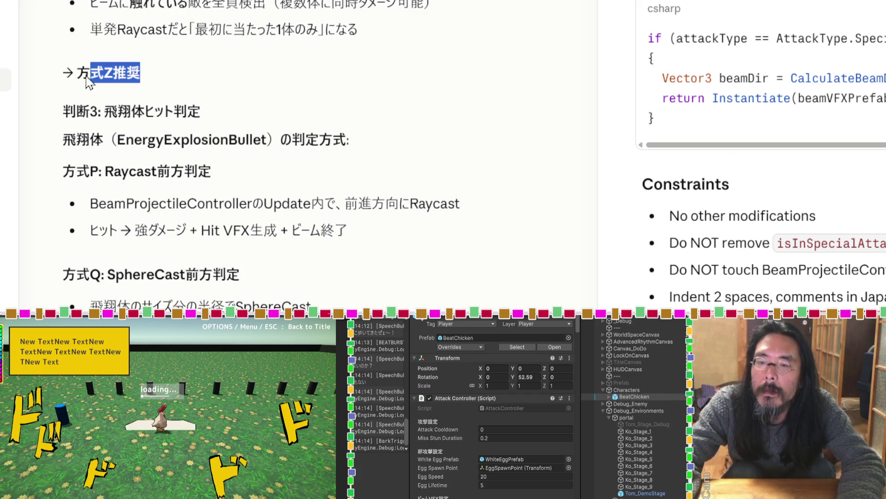
key("Escape")
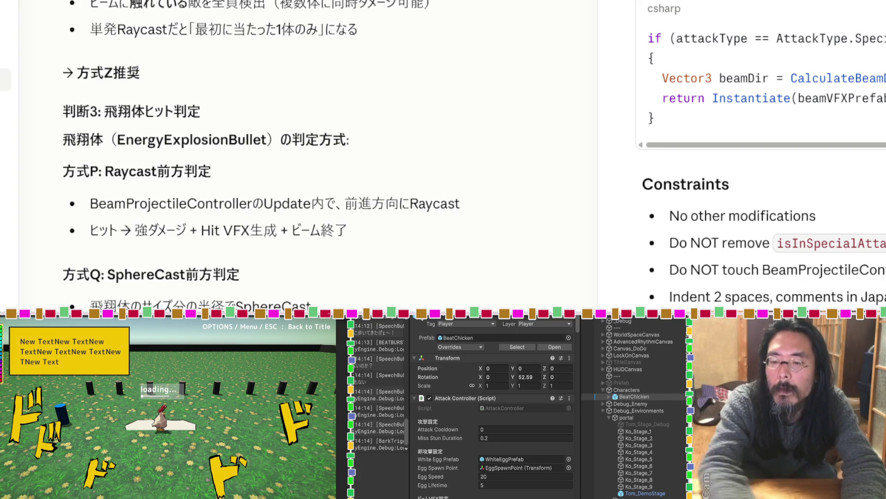
scroll(264, 252, "up", 5)
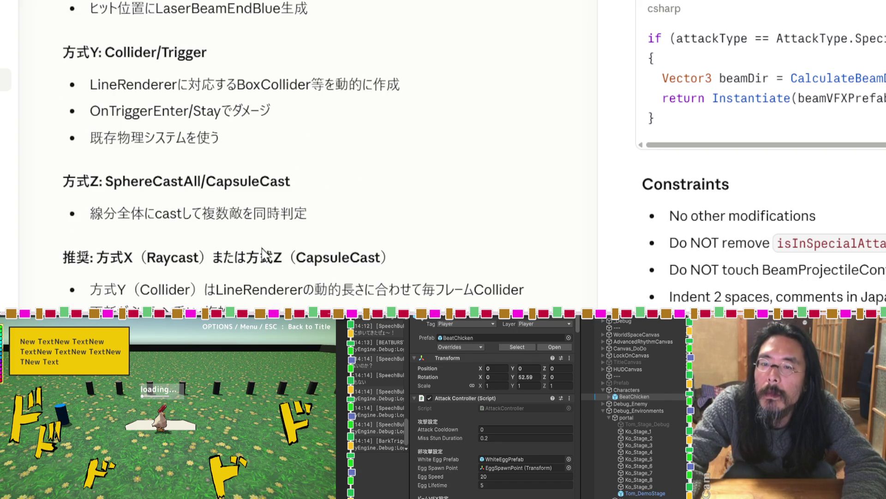
scroll(263, 253, "up", 5)
scroll(262, 250, "up", 5)
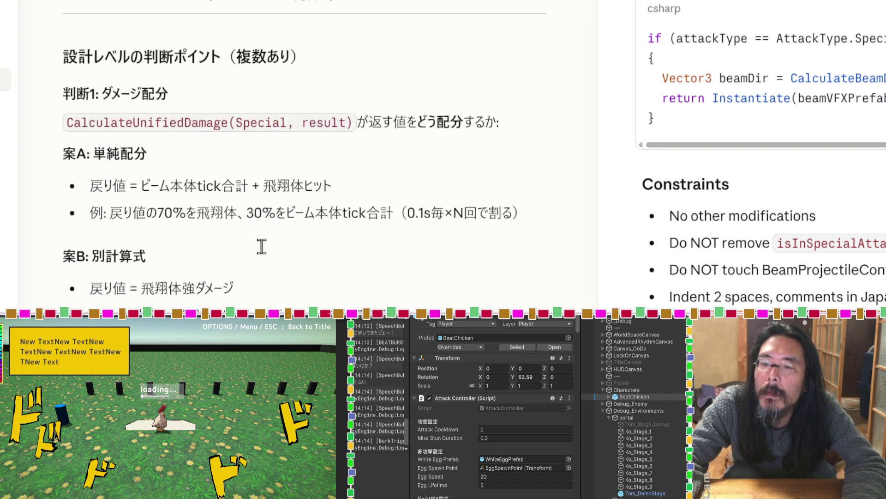
scroll(262, 250, "down", 3)
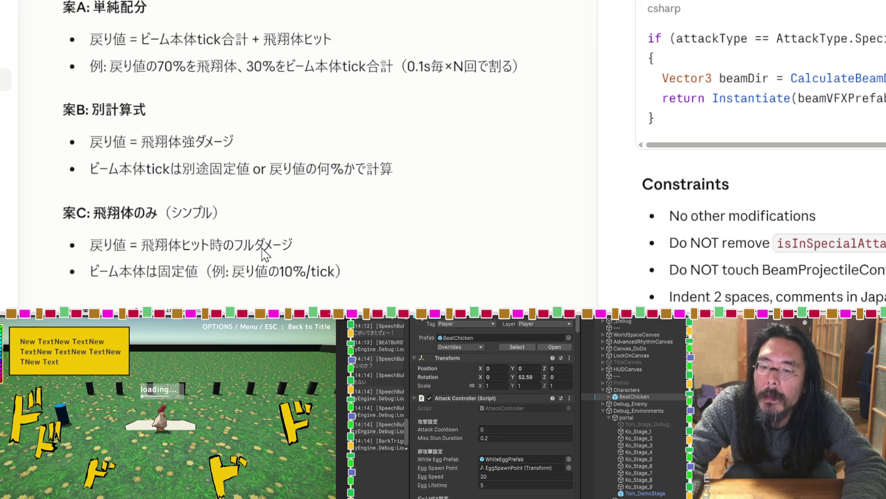
scroll(264, 254, "down", 3)
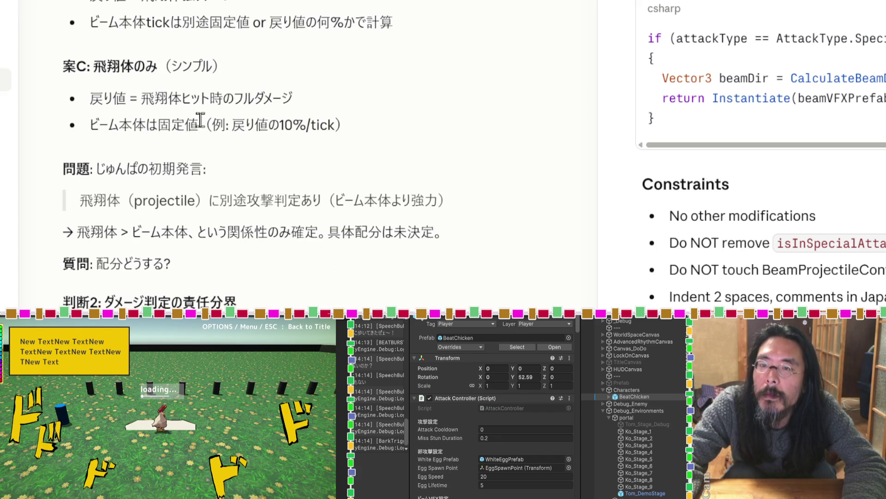
scroll(200, 119, "up", 3)
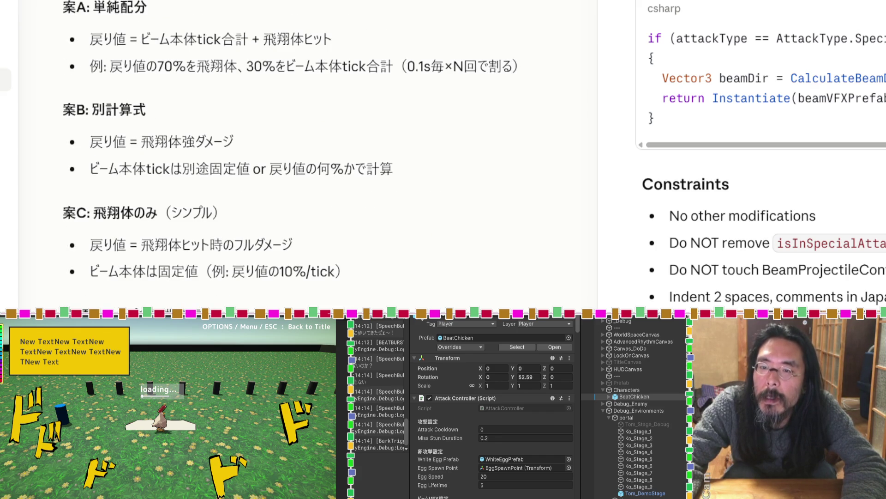
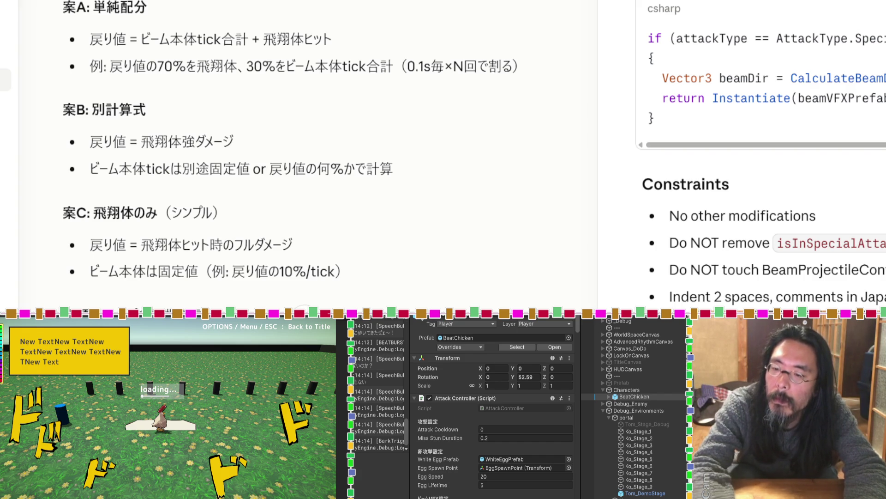
Scroll down through the design answer and briefly select the recommended SphereCast heading.
scroll(180, 188, "down", 3)
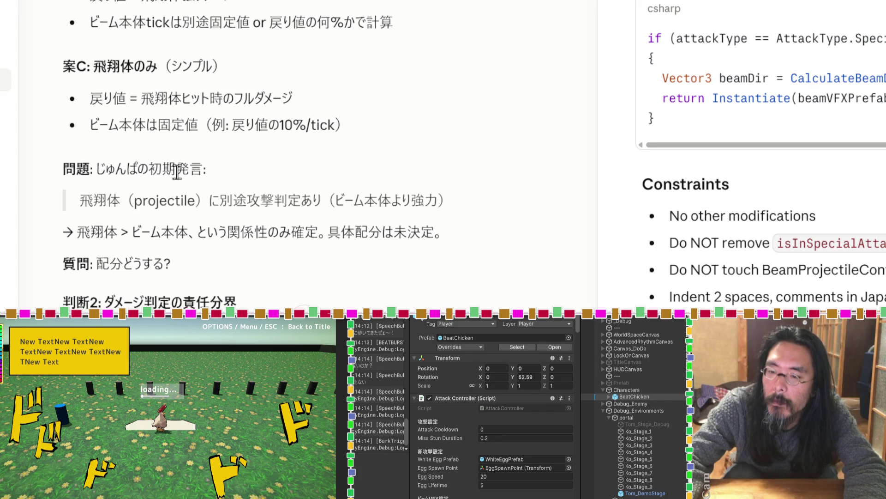
scroll(177, 172, "down", 3)
scroll(178, 173, "down", 6)
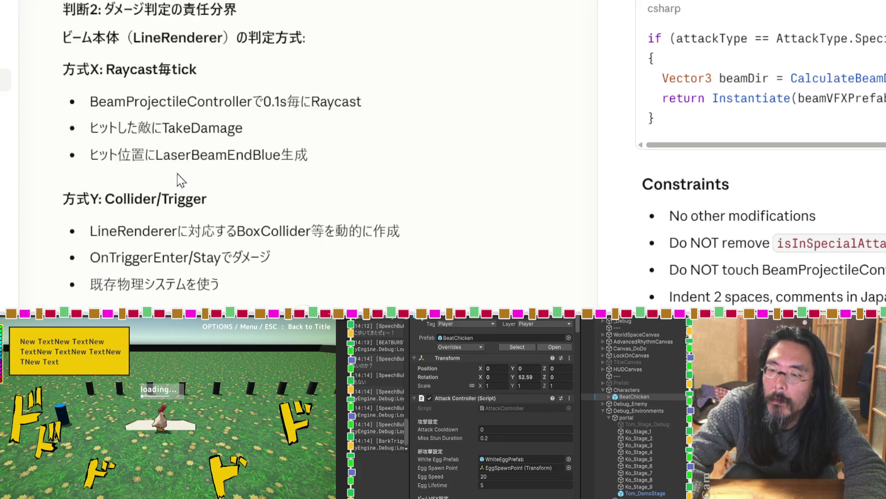
scroll(180, 180, "down", 3)
scroll(177, 172, "down", 3)
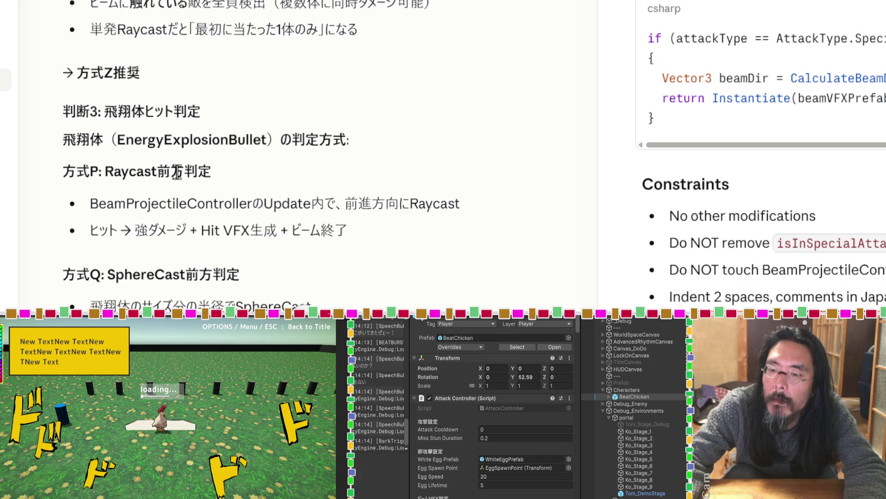
scroll(177, 174, "down", 3)
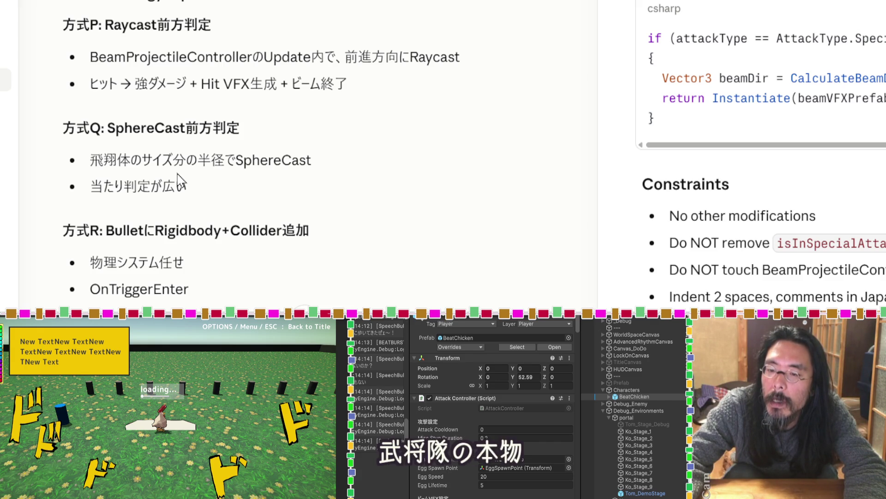
scroll(179, 180, "down", 3)
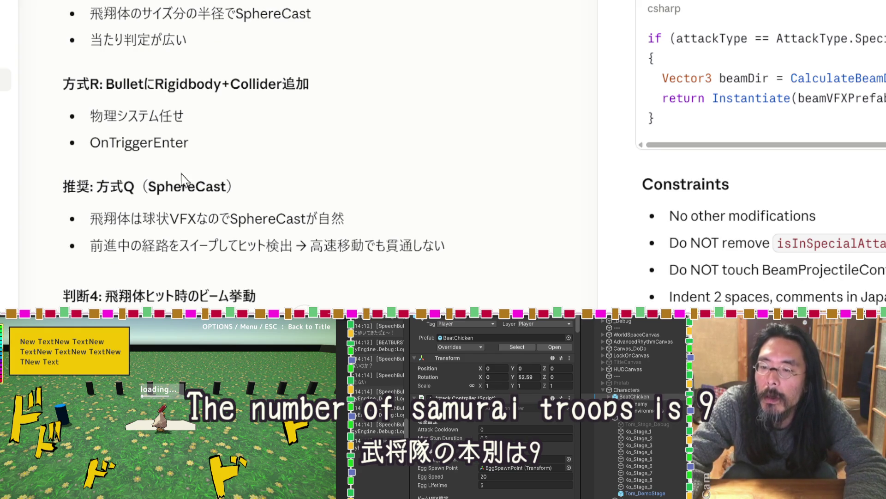
left_click_drag(251, 192, 58, 192)
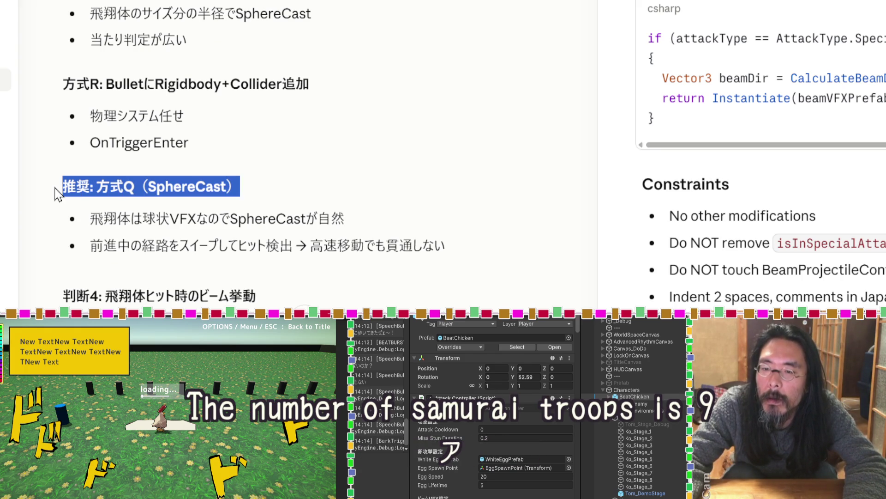
left_click(58, 193)
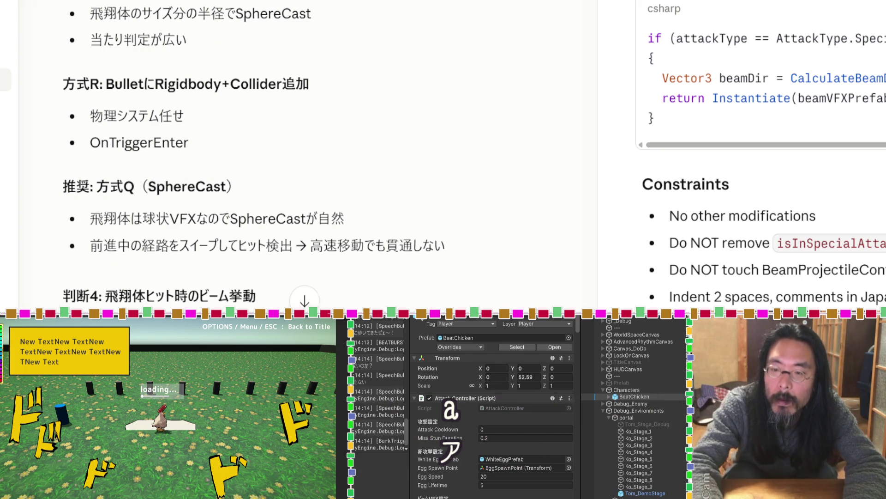
Quote option B's 'B: ビーム継続' line into the reply, then mark option C's heading.
scroll(237, 113, "down", 3)
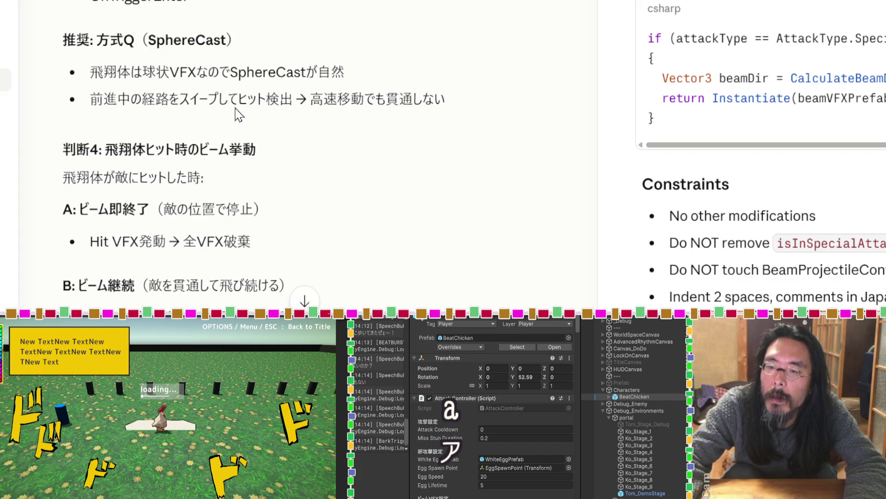
scroll(238, 114, "down", 3)
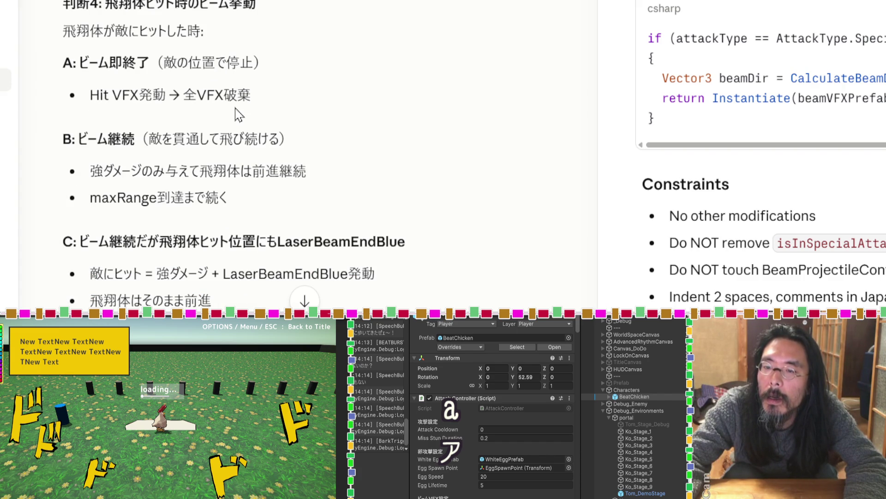
left_click_drag(299, 139, 59, 150)
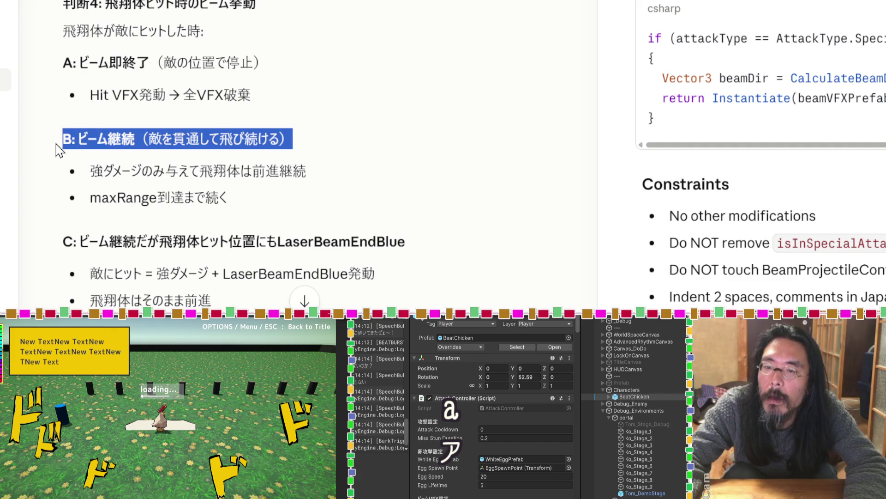
left_click(178, 109)
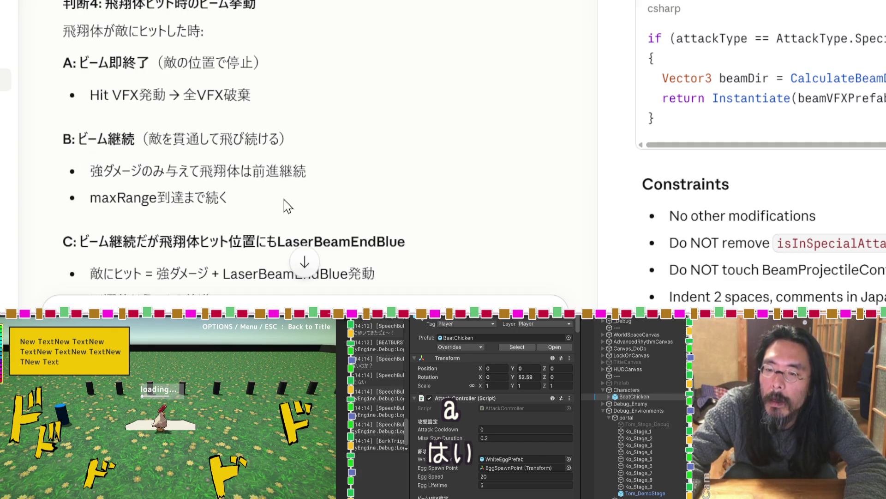
scroll(283, 199, "down", 3)
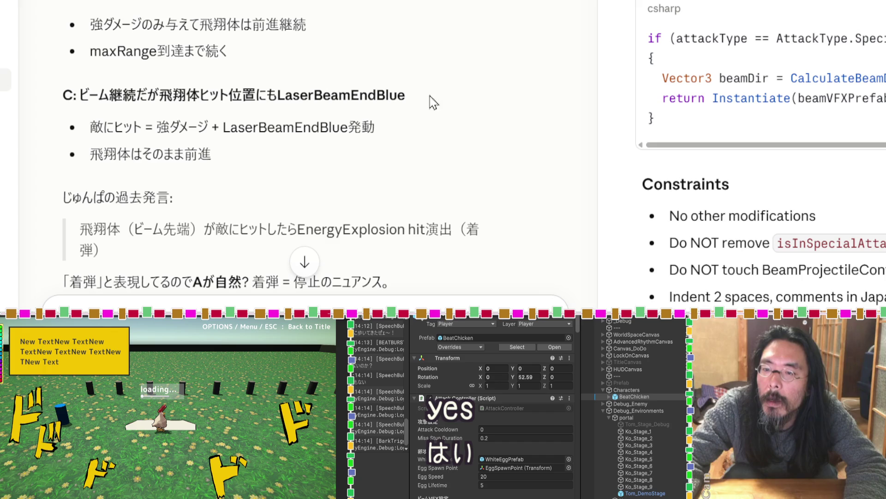
left_click_drag(445, 97, 53, 95)
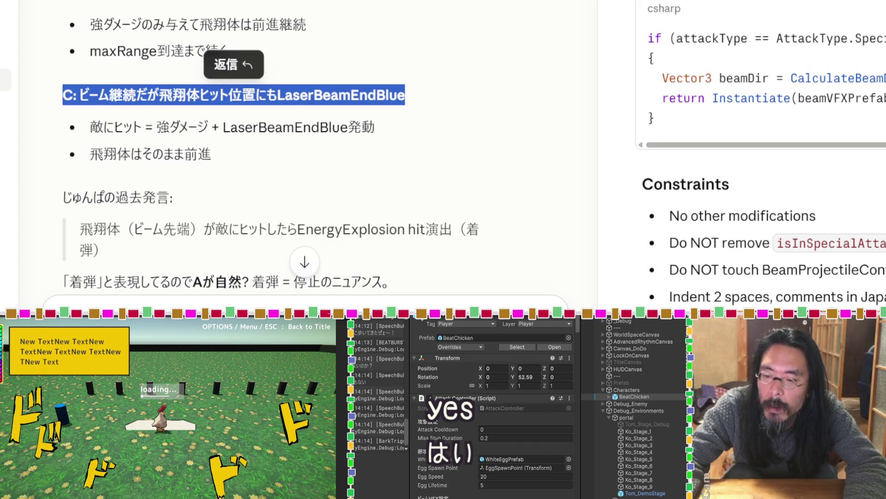
Answer 判断1: ダメージ配分: keep the split simple, stronger than normal attacks, projectile and beam separated.
key("Escape")
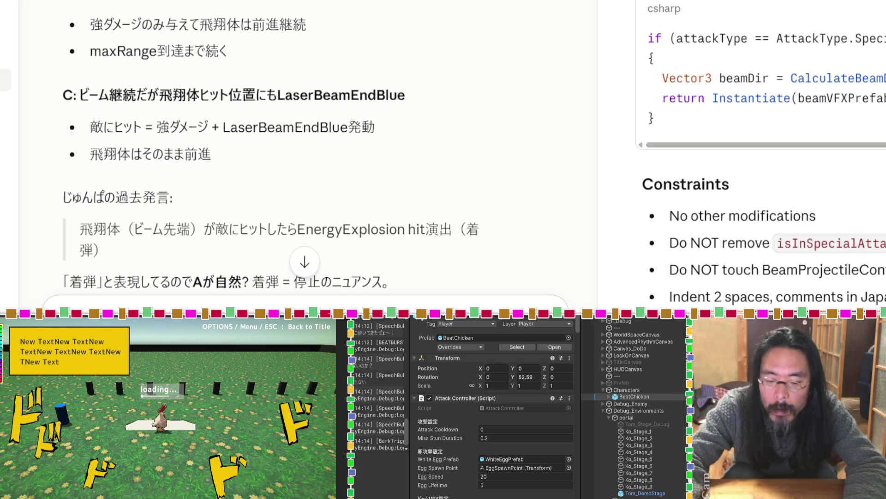
key("shift+Return")
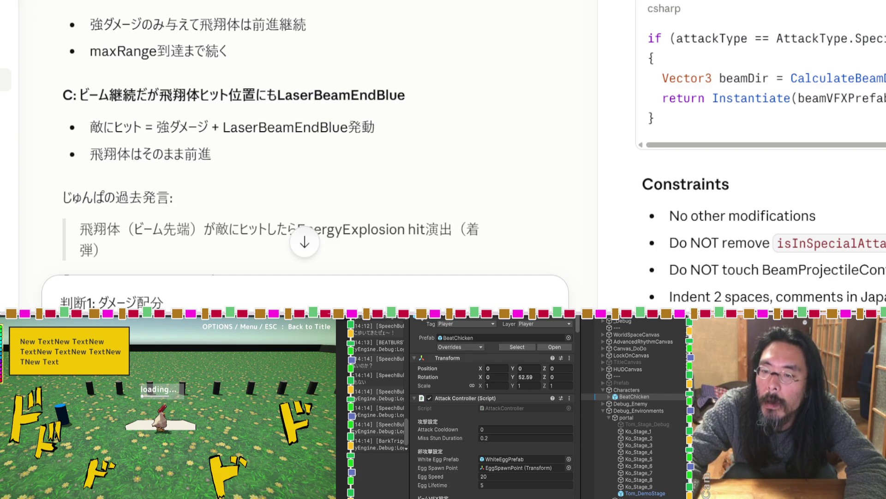
scroll(255, 78, "down", 6)
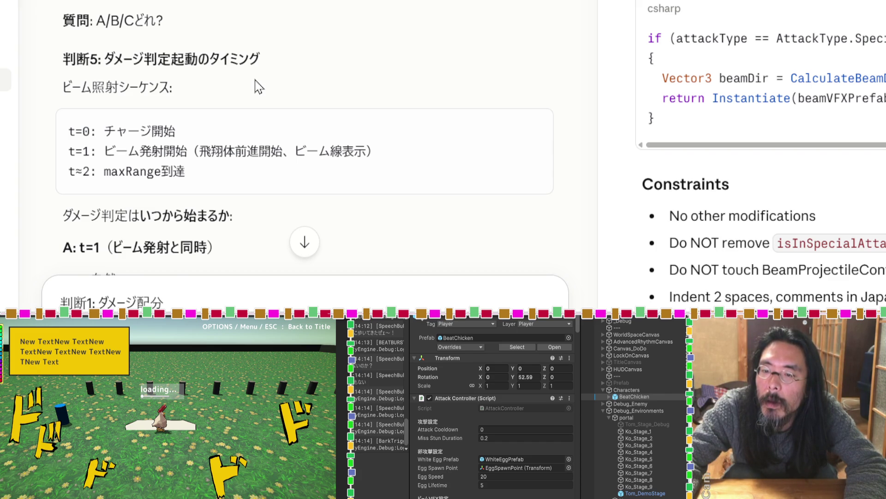
scroll(258, 86, "down", 3)
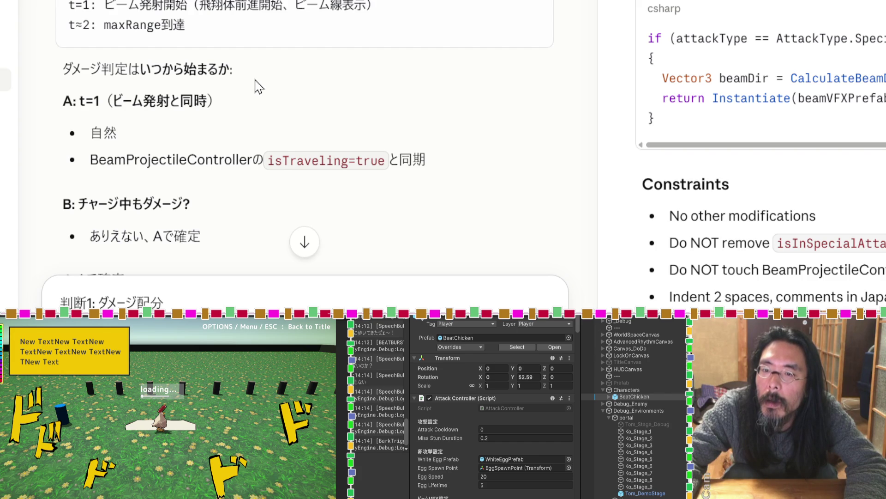
left_click_drag(224, 102, 66, 100)
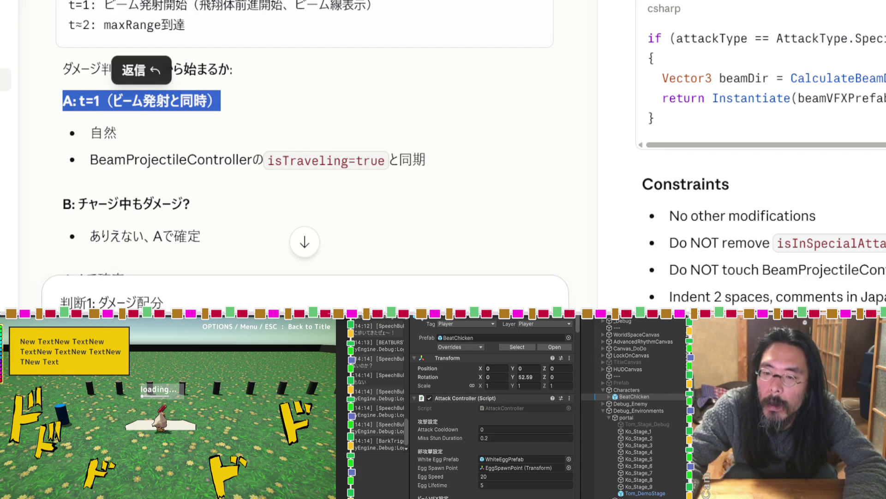
scroll(161, 264, "down", 3)
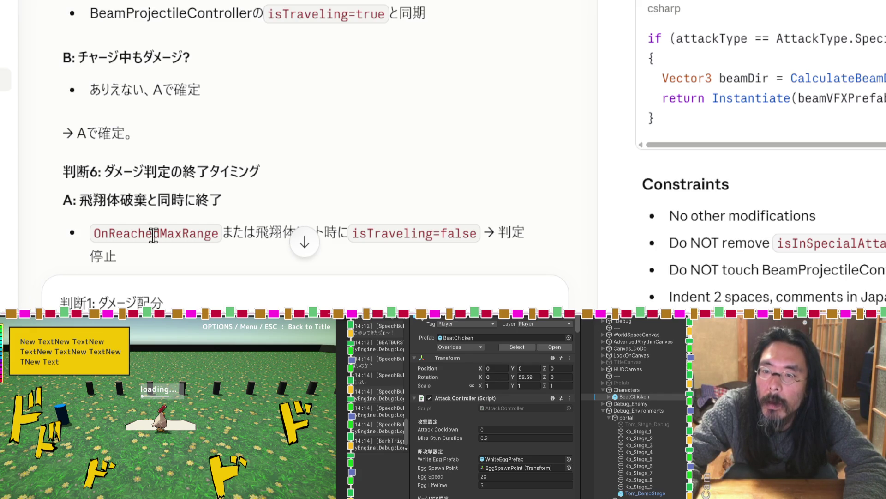
key("ctrl+v")
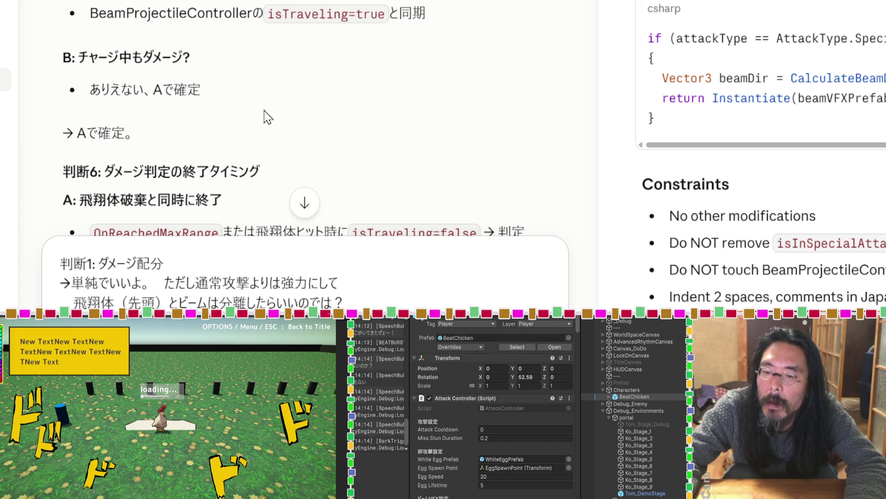
Respond to the 判断6 heading by adding '方式Z推奨OK' on a new line of the draft.
scroll(267, 118, "down", 3)
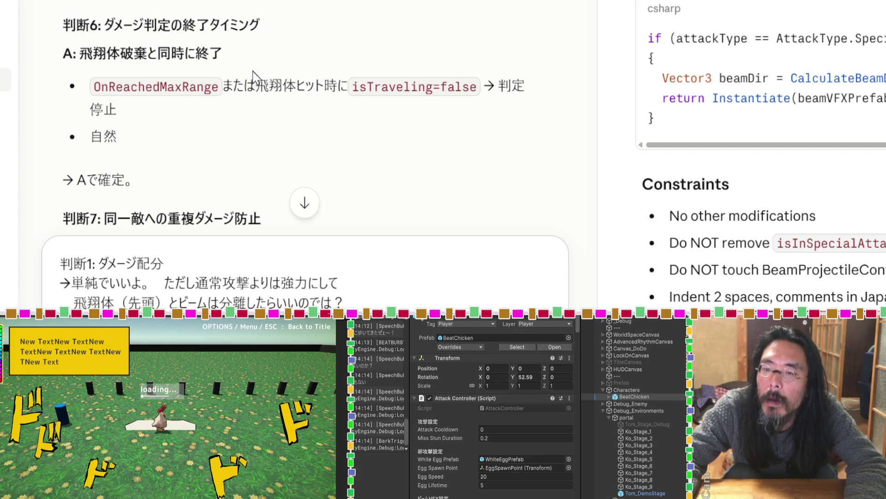
left_click_drag(279, 28, 69, 26)
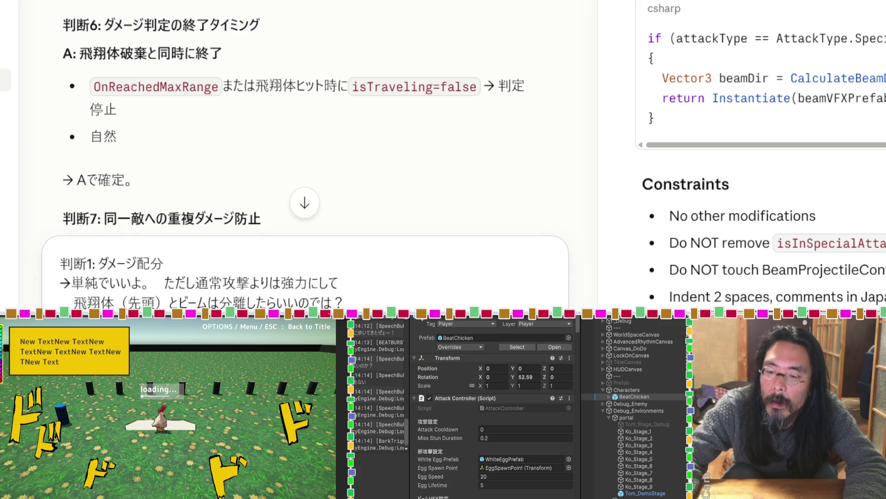
key("shift+Return")
key("shift+Return")
type("方式Z推奨OK")
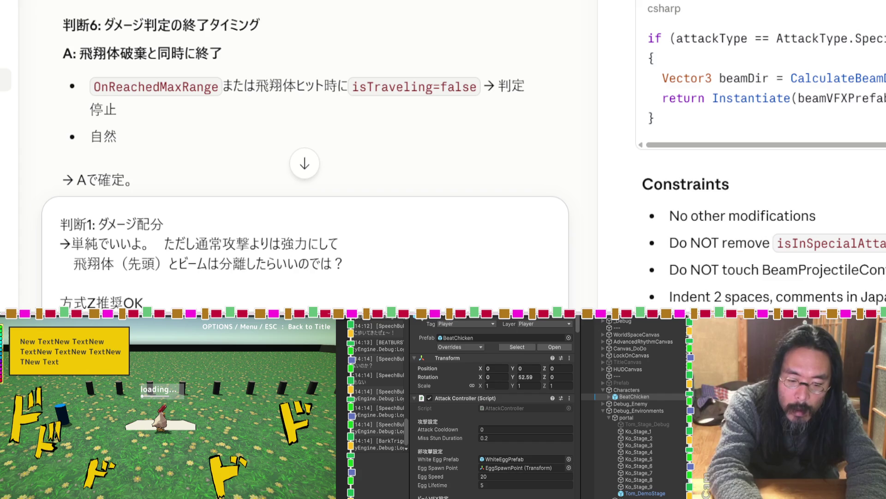
key("shift+Return")
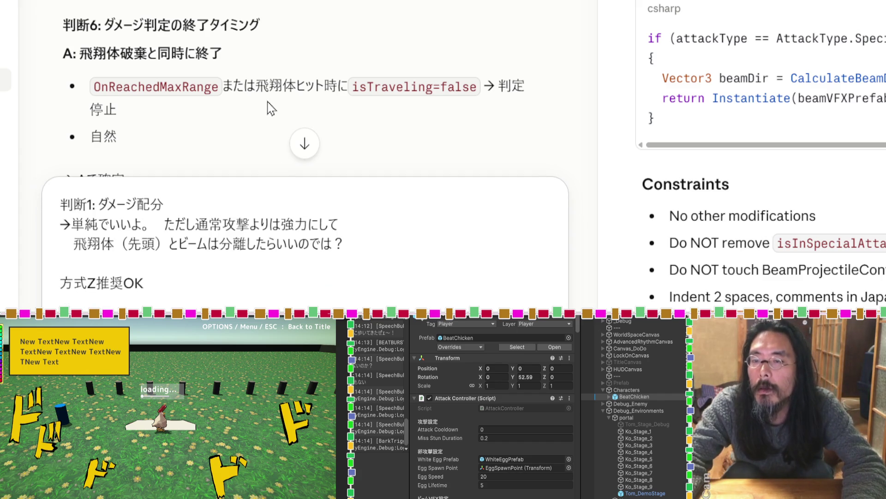
Read the later judgments and add the '推奨: 方式Q（SphereCast）' line to the draft.
scroll(271, 109, "down", 3)
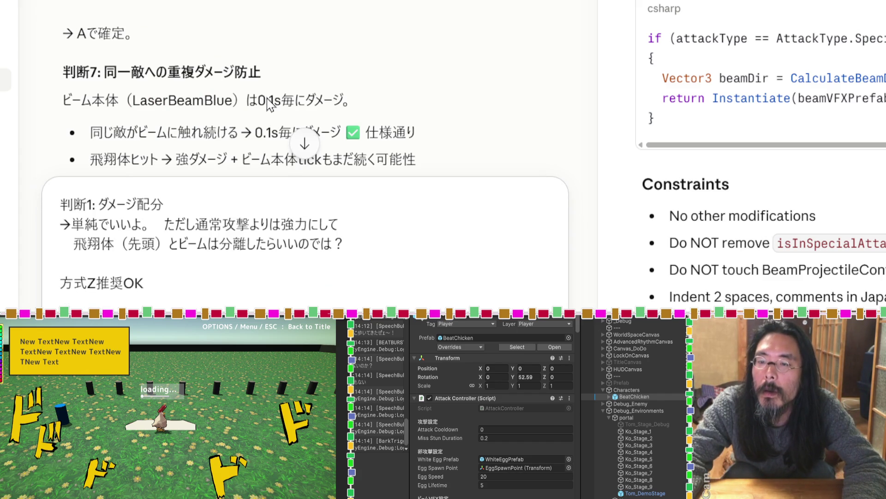
scroll(270, 103, "down", 3)
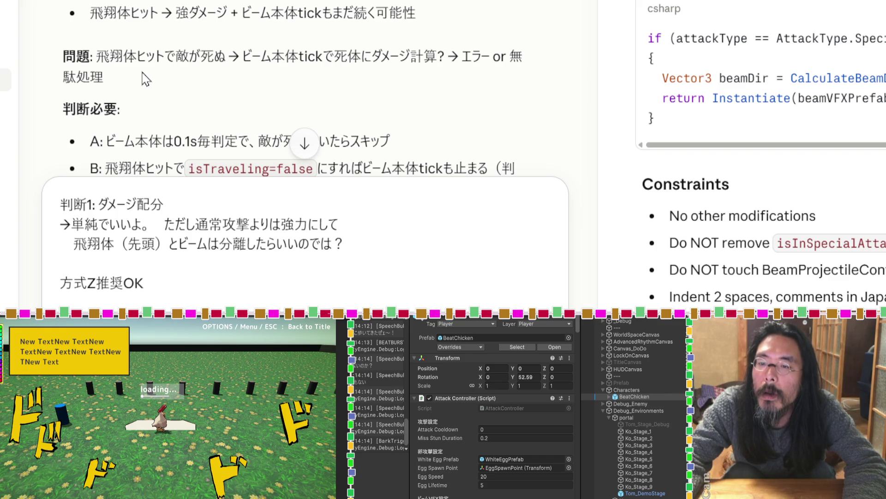
scroll(146, 79, "down", 3)
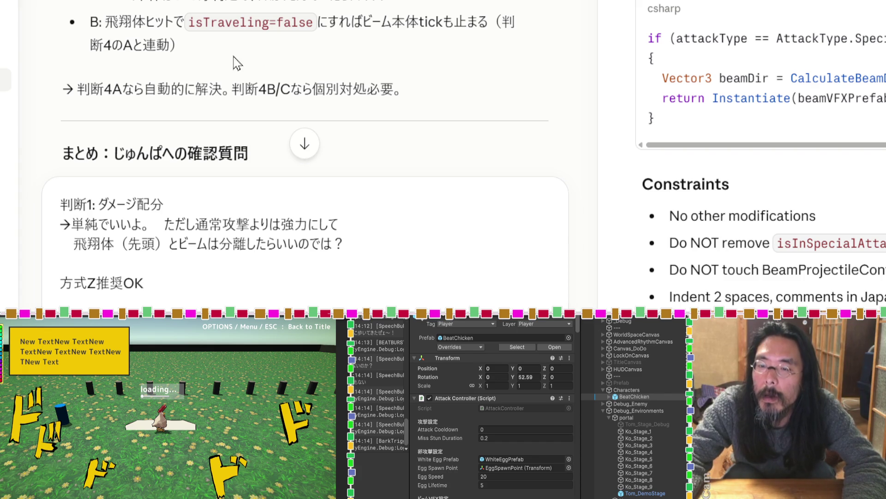
key("shift+Return")
key("shift+Return")
type("推奨: 方式Q（SphereCast）")
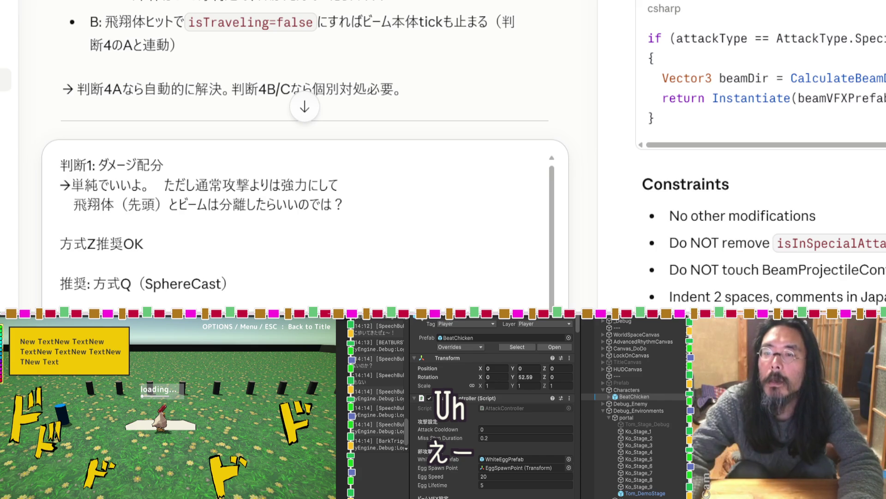
scroll(240, 40, "down", 3)
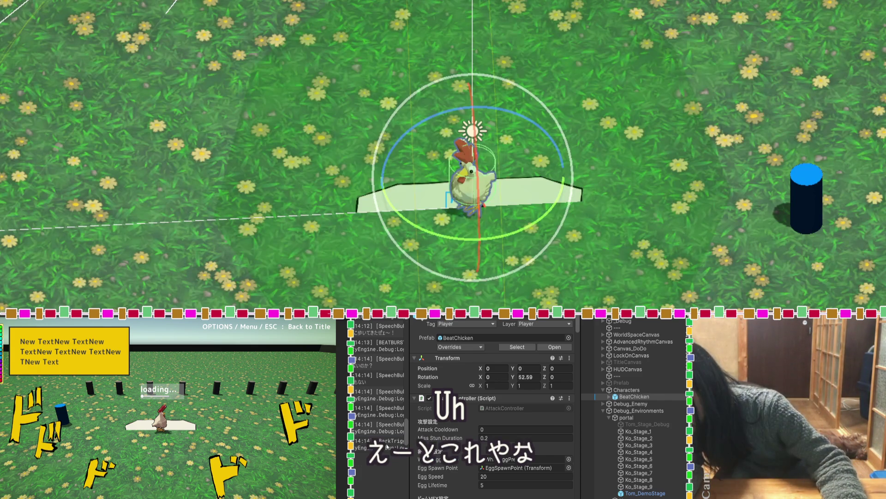
In Unity, widen the Console and show the 14:13 BEATBURST entry's stack trace.
left_click(386, 443)
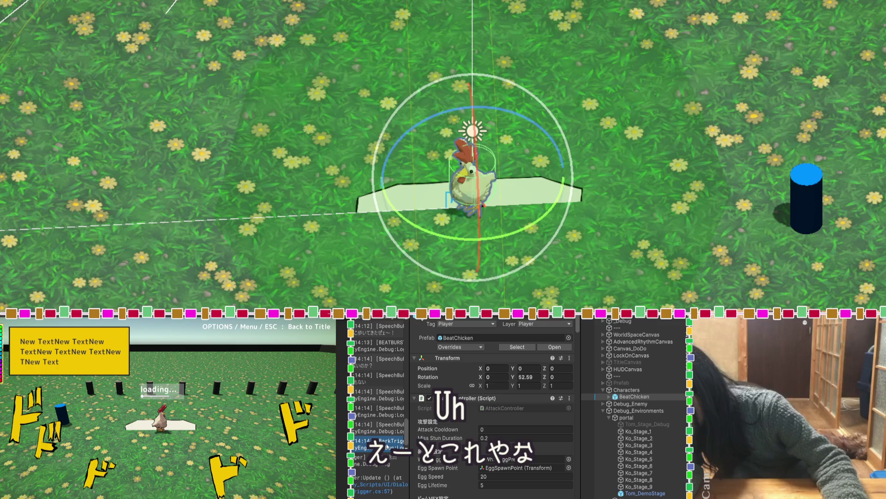
scroll(387, 380, "up", 8)
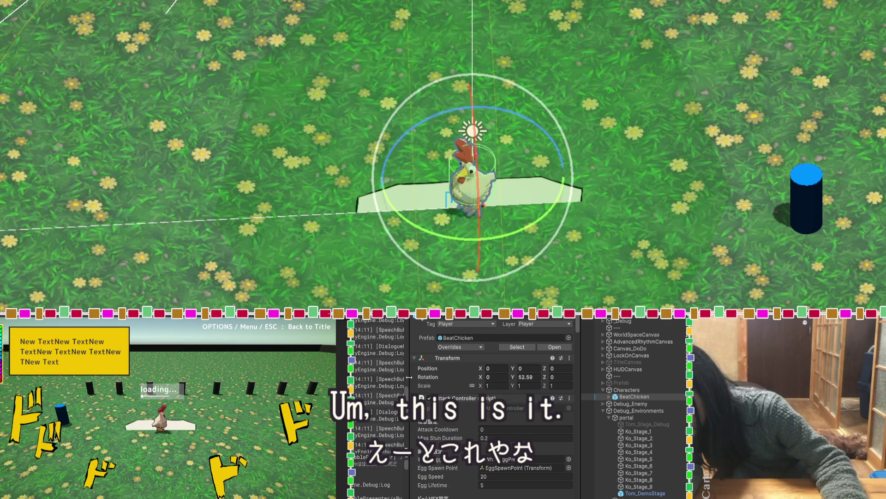
left_click_drag(408, 381, 473, 377)
scroll(408, 392, "up", 5)
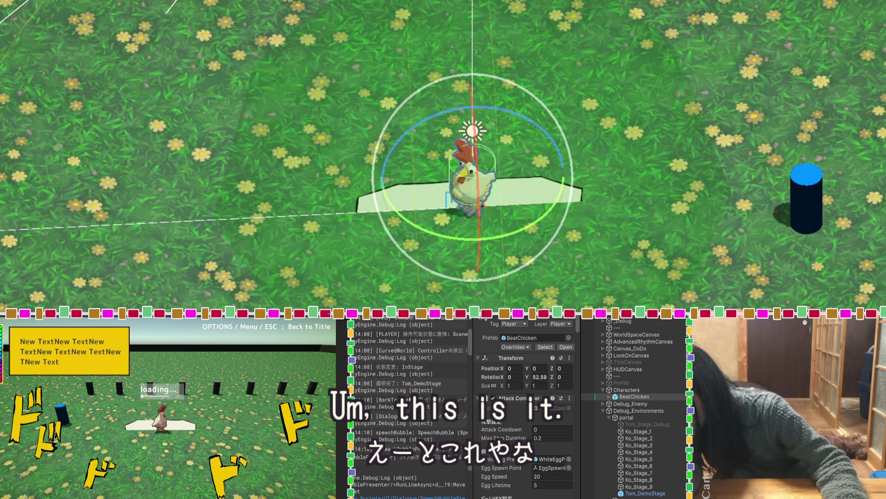
scroll(408, 392, "up", 3)
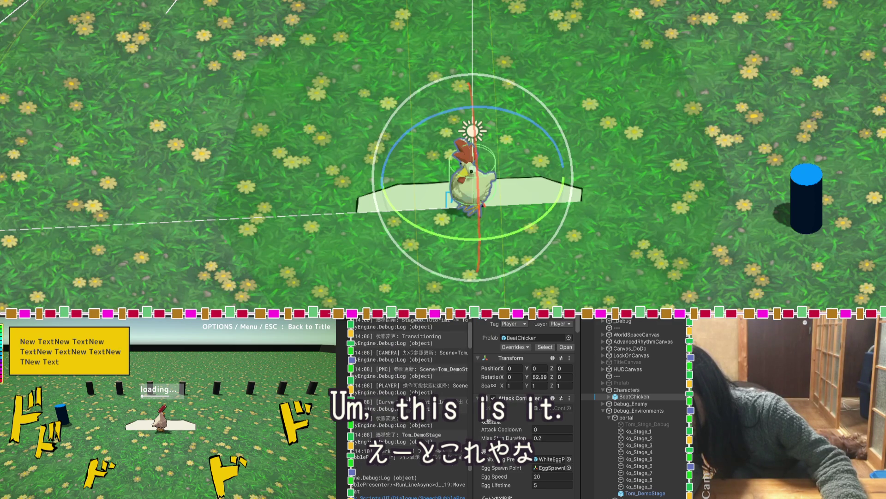
scroll(393, 369, "down", 5)
left_click(394, 371)
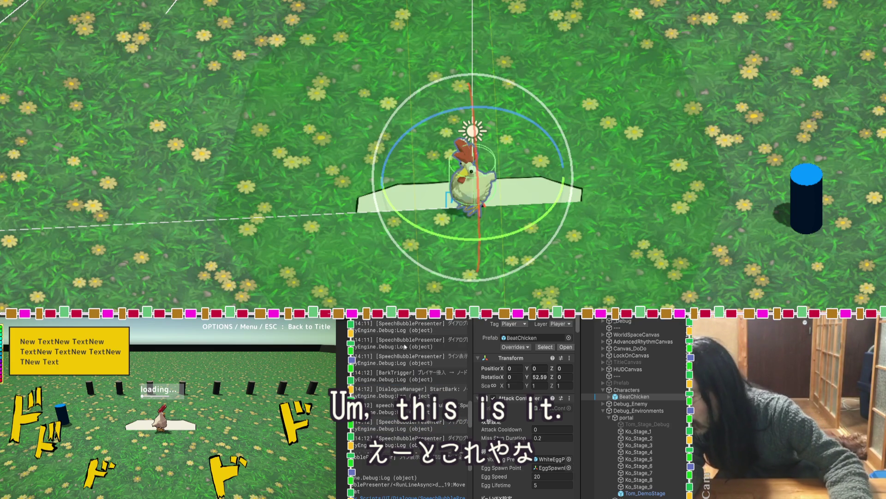
scroll(405, 346, "up", 3)
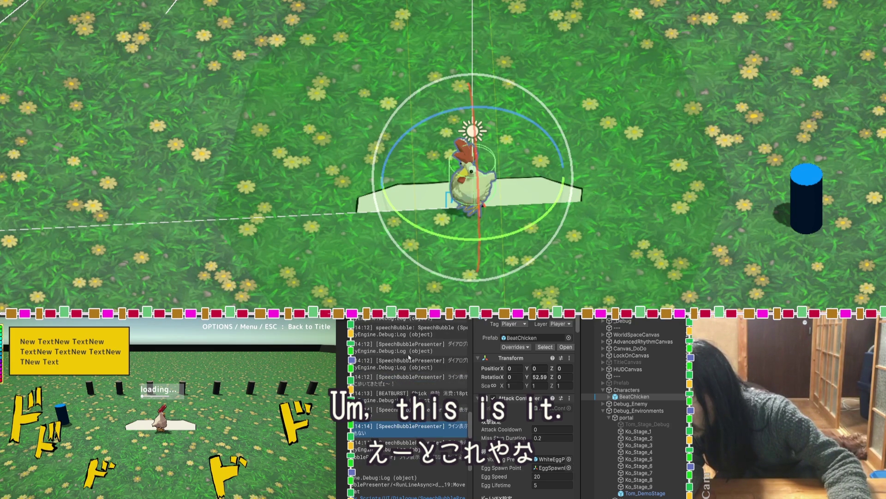
left_click(406, 393)
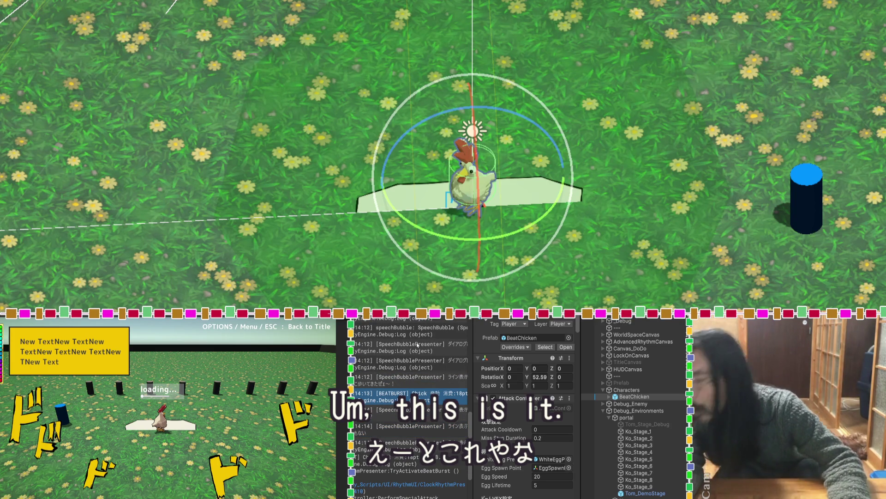
key("alt+Tab")
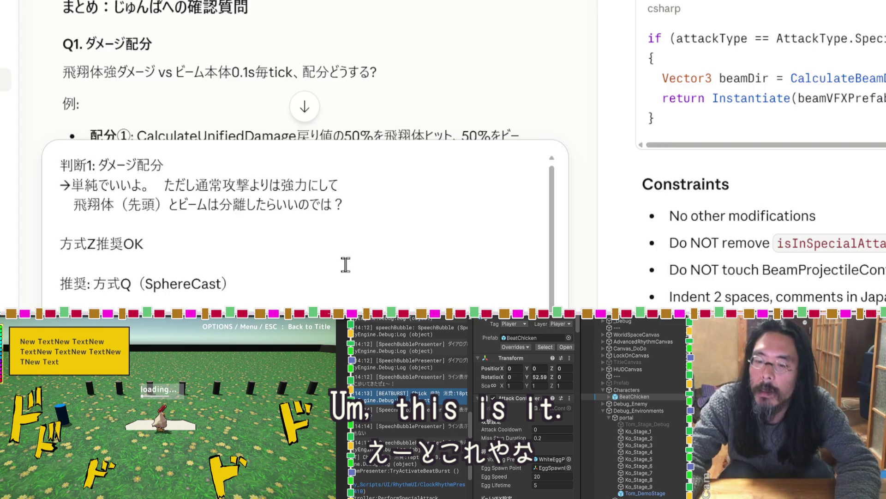
Paste the BEATBURST stack trace from the Unity Console into the Claude reply draft.
key("ctrl+v")
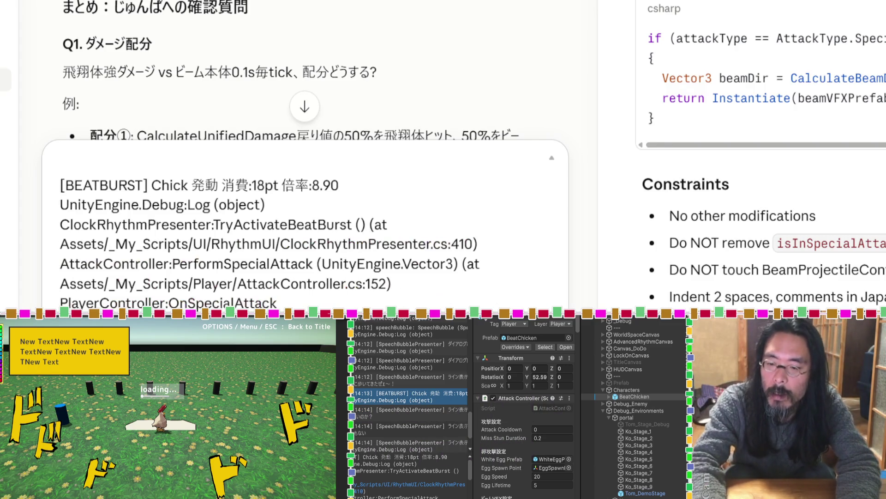
scroll(304, 231, "up", 10)
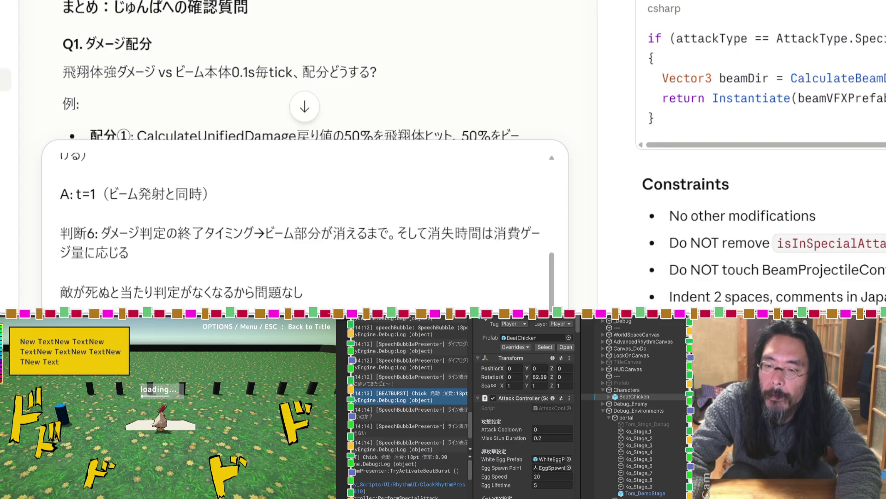